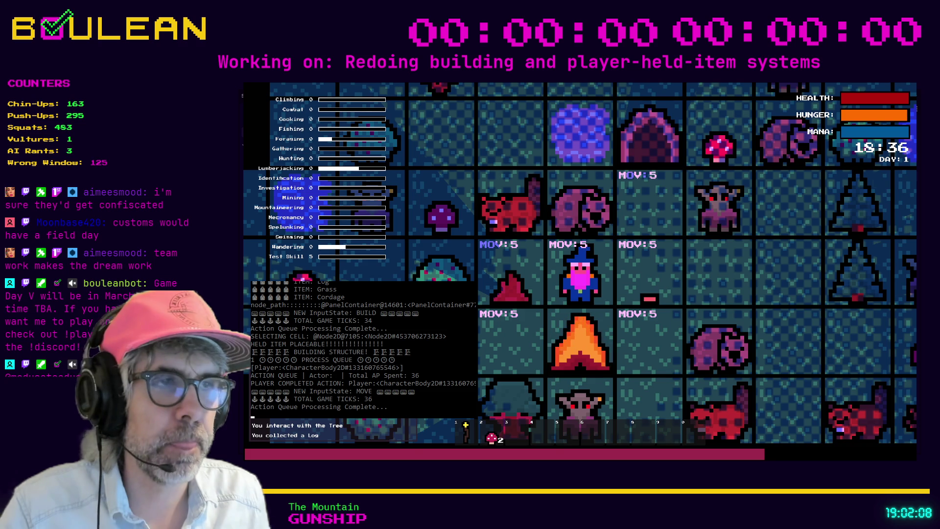
Walk the wizard next to the ATT:4 wombat and attack until it dies and drops meat.
{"action": "left_click", "coordinate": [614, 280]}
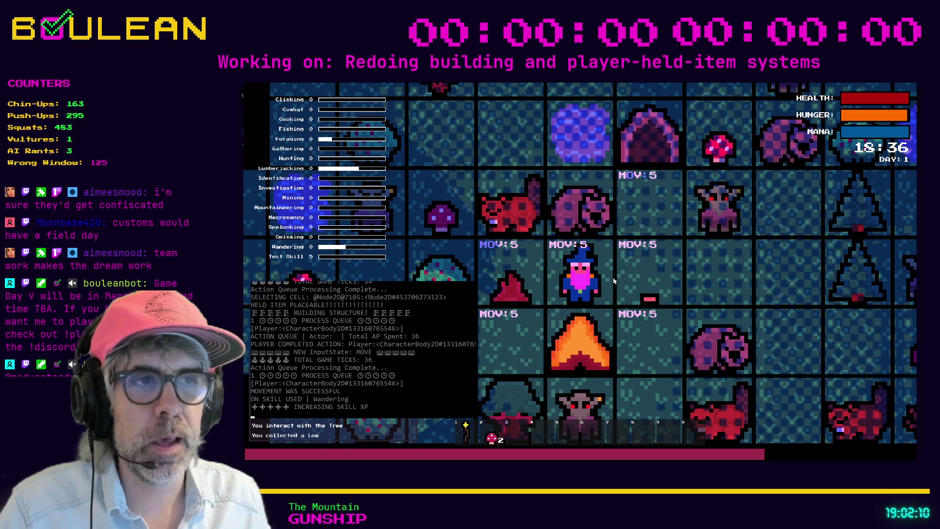
{"action": "key", "text": "Tab"}
{"action": "key", "text": "Tab"}
{"action": "key", "text": "Right"}
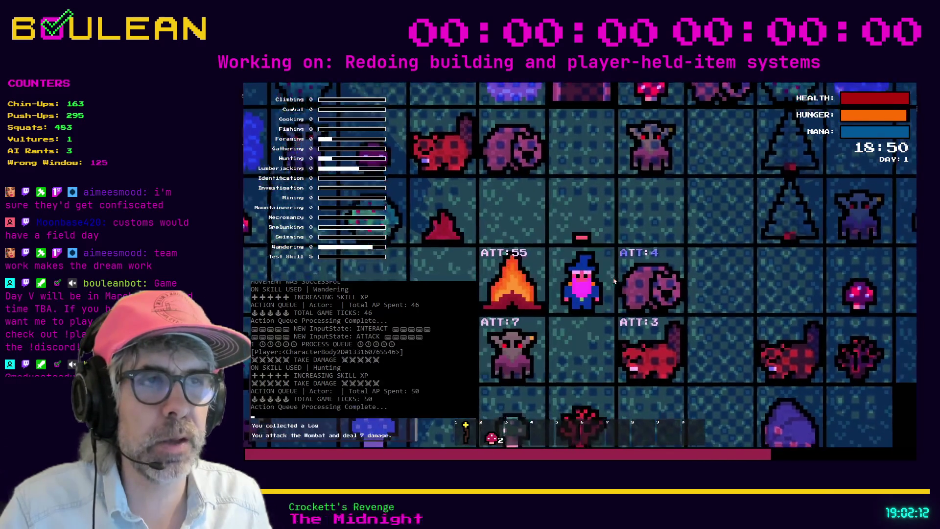
{"action": "key", "text": "Right"}
{"action": "key", "text": "Tab"}
{"action": "key", "text": "Tab"}
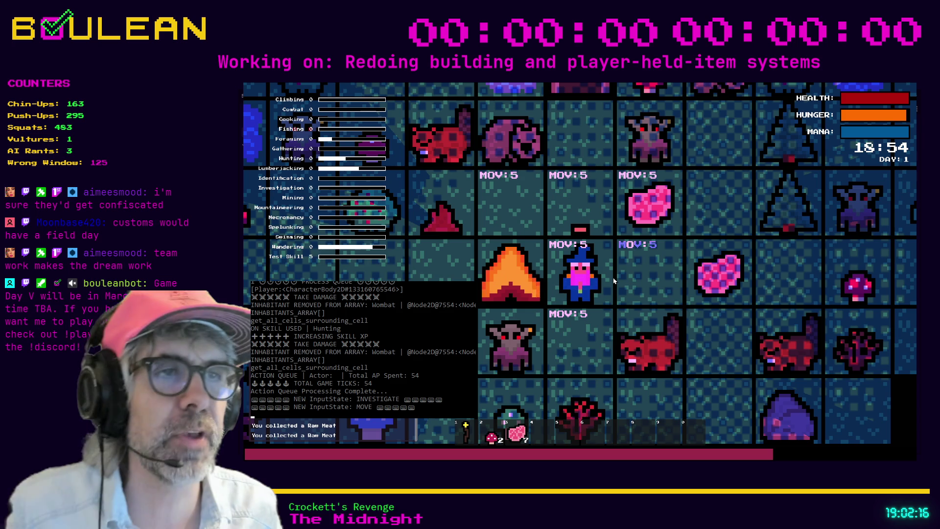
Step onto the raw meat to pick it up, raising the stack to 20, then walk back left and up.
{"action": "key", "text": "Right"}
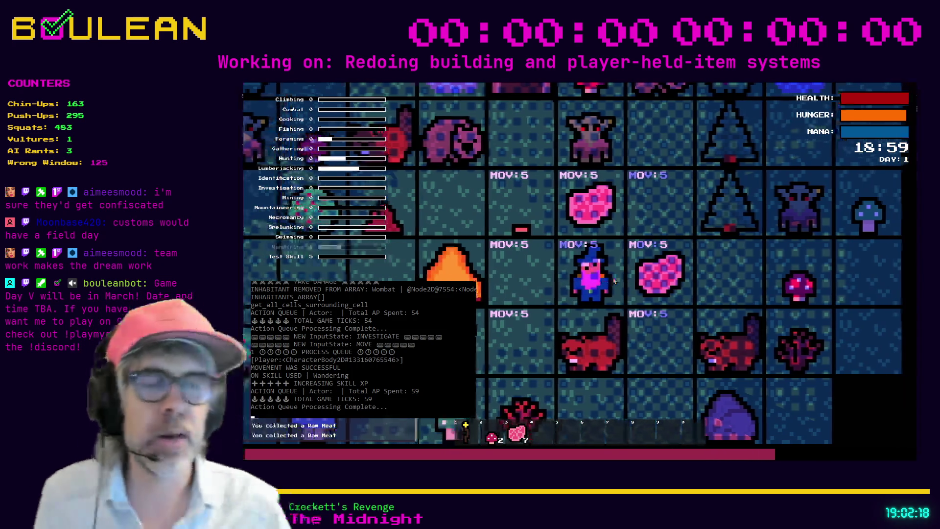
{"action": "key", "text": "Right"}
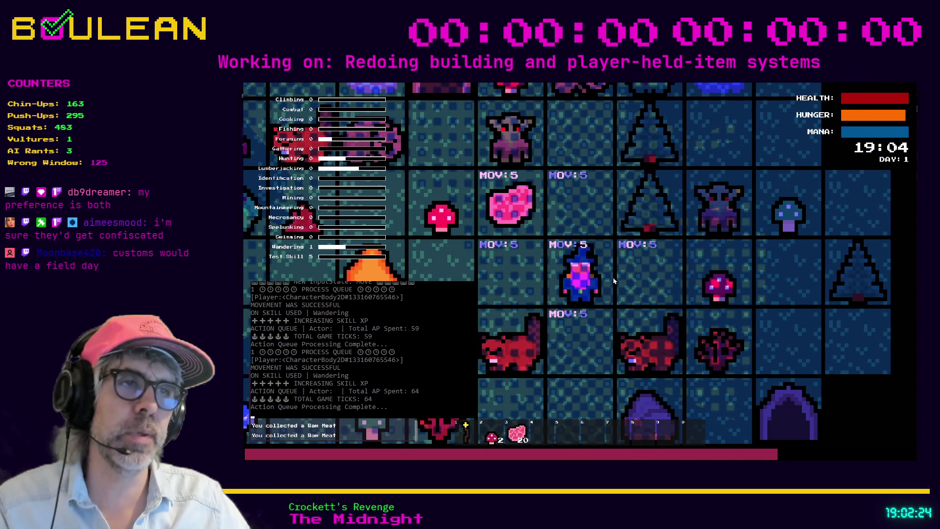
{"action": "key", "text": "Left"}
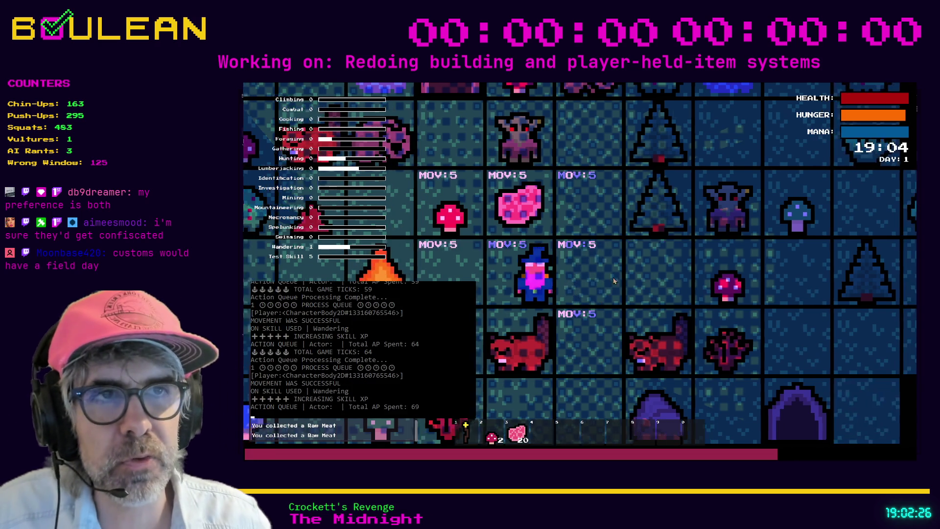
{"action": "key", "text": "Left"}
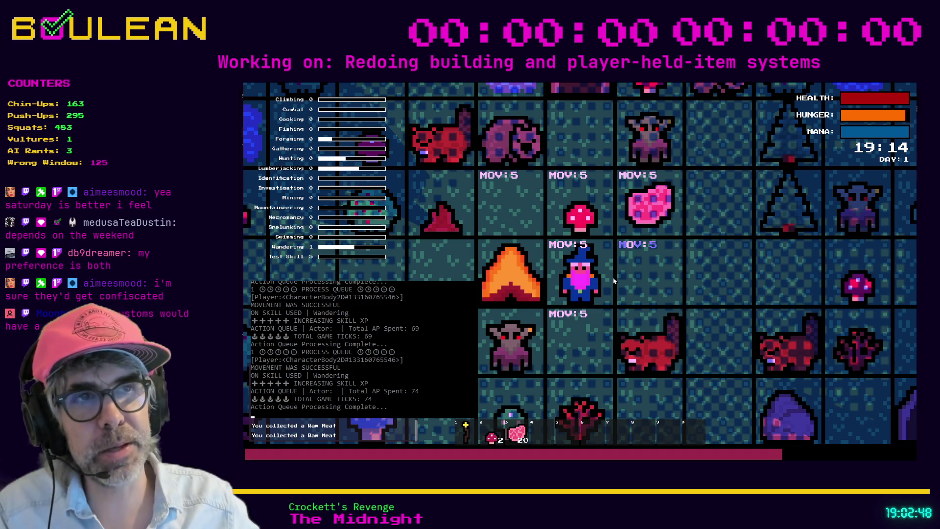
{"action": "key", "text": "Up"}
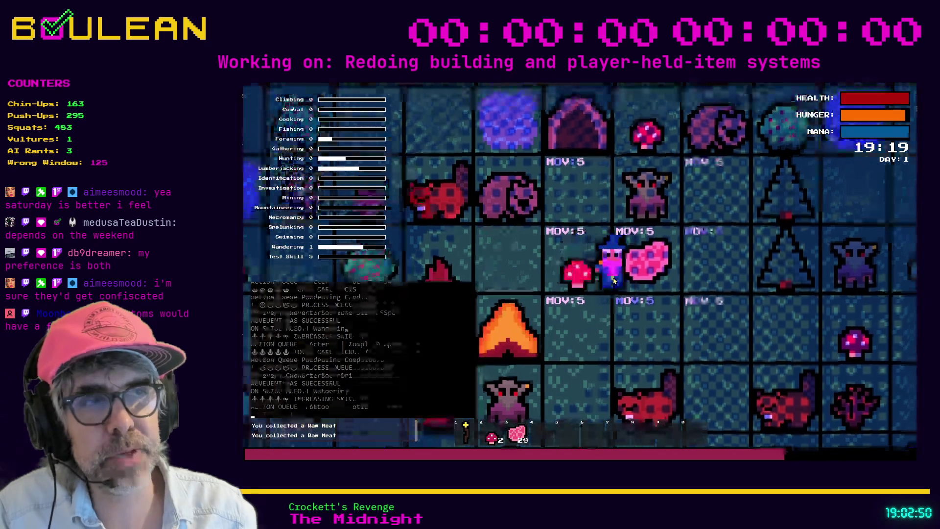
Move the wizard down-left, switch to attack mode, and hit the goblin for 7 damage.
{"action": "key", "text": "Right"}
{"action": "key", "text": "Down"}
{"action": "key", "text": "Down"}
{"action": "key", "text": "Left"}
{"action": "key", "text": "Tab"}
{"action": "key", "text": "shift+Tab"}
{"action": "key", "text": "Tab"}
{"action": "key", "text": "Tab"}
{"action": "key", "text": "Left"}
{"action": "key", "text": "Left"}
{"action": "key", "text": "Left"}
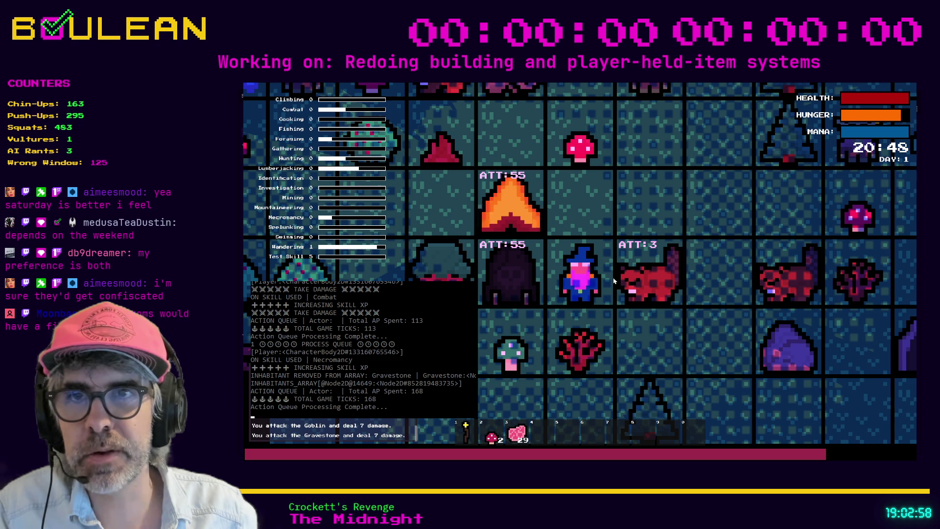
Destroy the adjacent gravestone, step onto its tile, and eat a mushroom from hotbar slot 2.
{"action": "key", "text": "Left"}
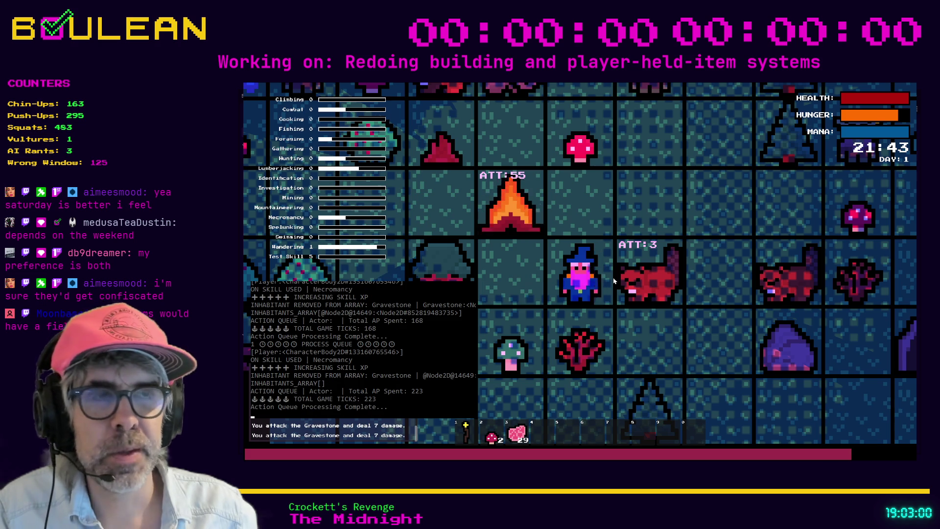
{"action": "key", "text": "Tab"}
{"action": "key", "text": "Tab"}
{"action": "key", "text": "Left"}
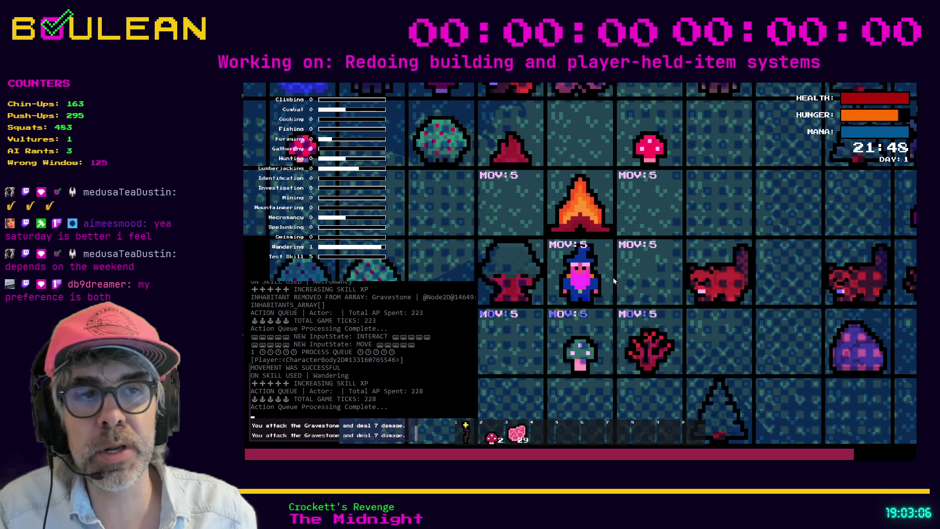
{"action": "key", "text": "2"}
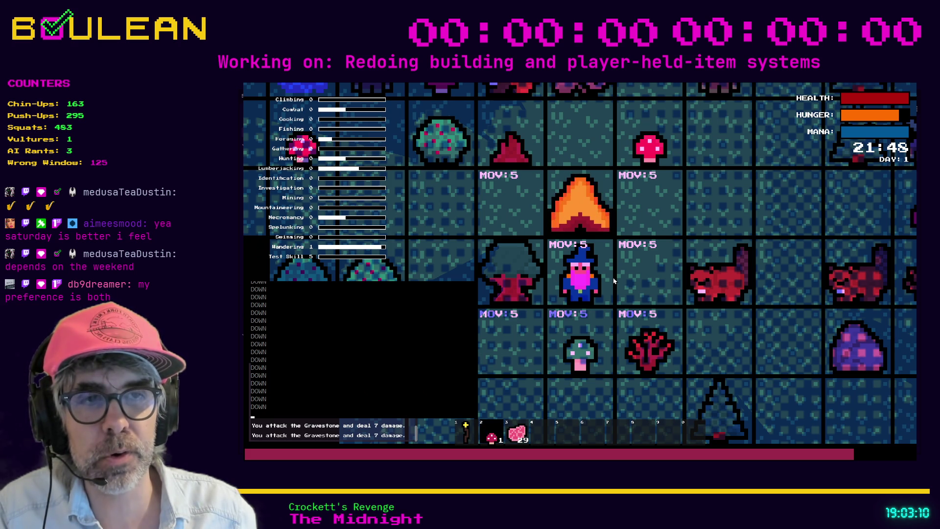
Eat the last mushroom from hotbar slot 2, then leave the game for player.gd's hotkey code.
{"action": "key", "text": "2"}
{"action": "key", "text": "2"}
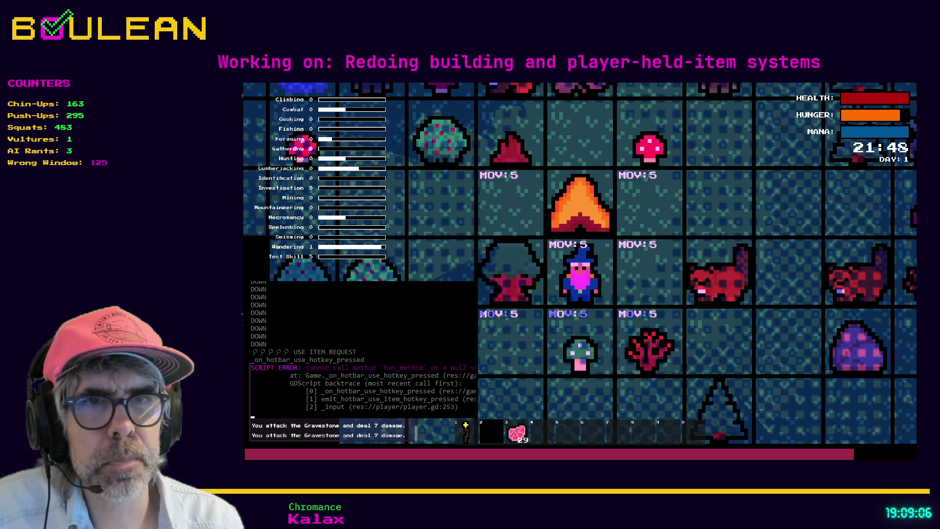
{"action": "key", "text": "alt+Tab"}
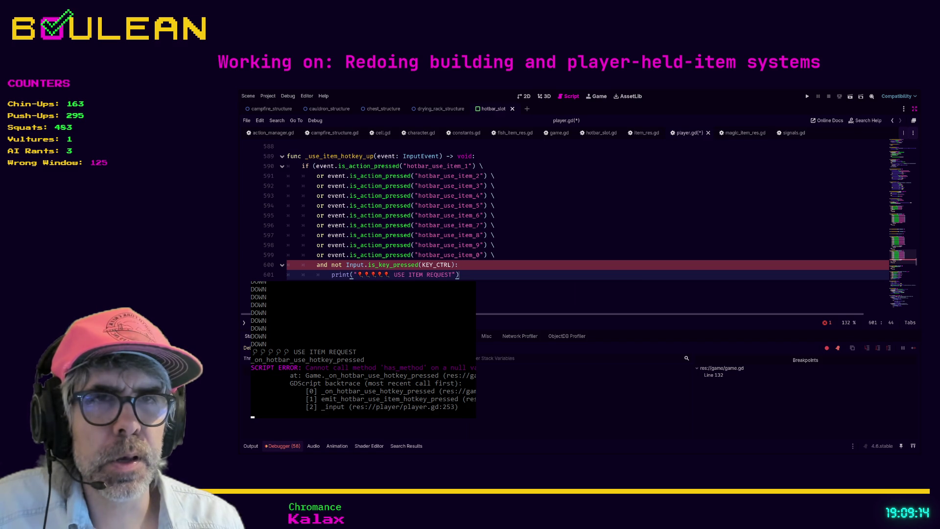
Find the Ctrl-excluding hotbar use condition near line 600 and delete the colon after KEY_CTRL).
{"action": "key", "text": "Down"}
{"action": "key", "text": "Down"}
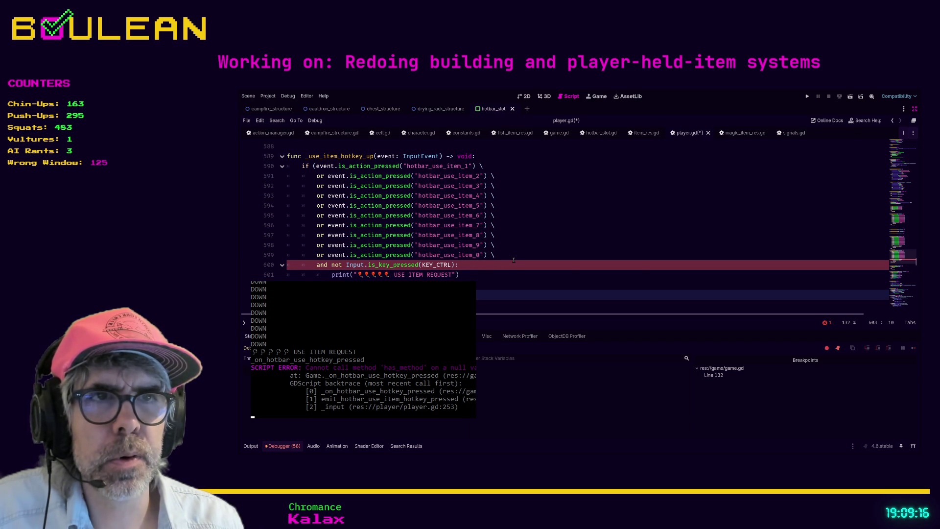
{"action": "scroll", "coordinate": [514, 260], "scroll_direction": "up", "scroll_amount": 5}
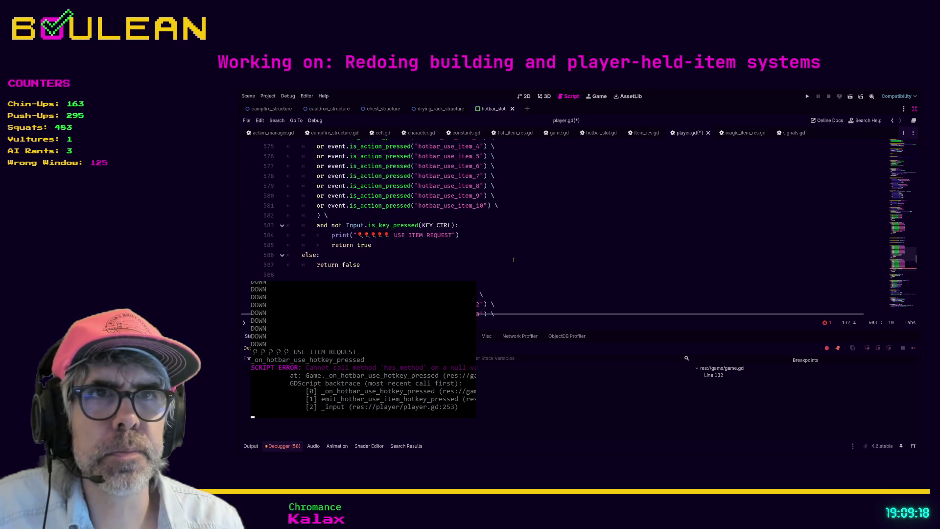
{"action": "scroll", "coordinate": [514, 259], "scroll_direction": "up", "scroll_amount": 2}
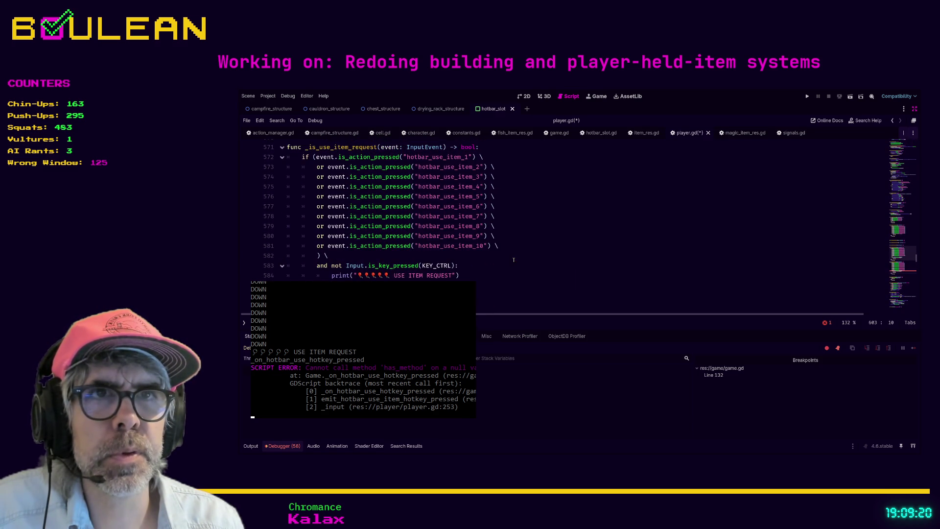
{"action": "scroll", "coordinate": [514, 260], "scroll_direction": "down", "scroll_amount": 8}
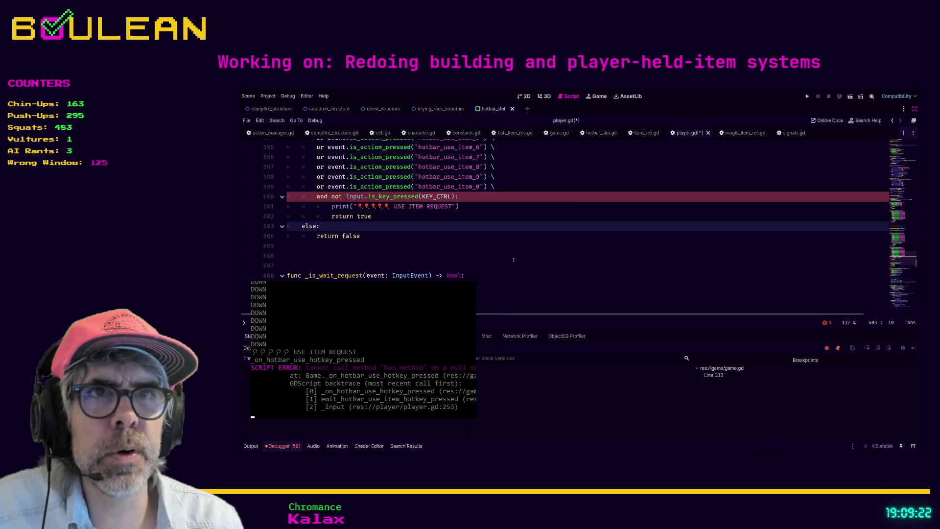
{"action": "scroll", "coordinate": [514, 259], "scroll_direction": "up", "scroll_amount": 3}
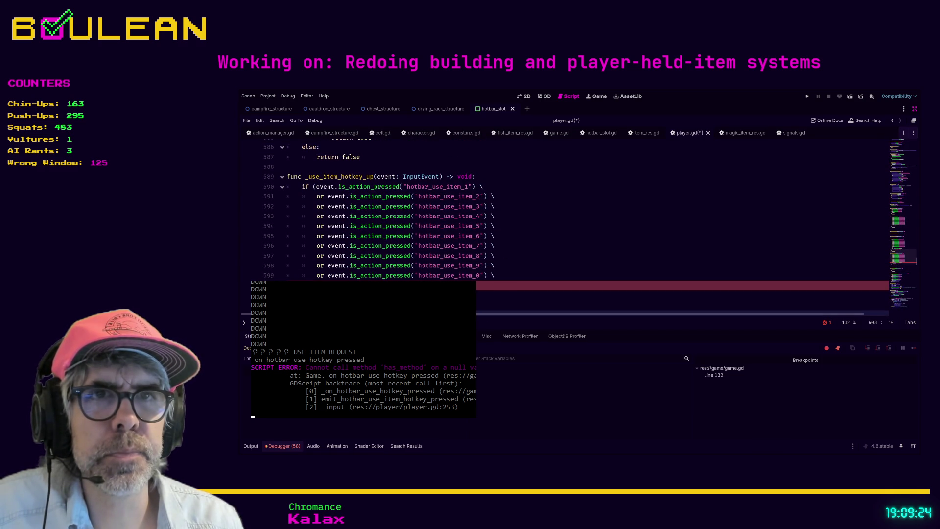
{"action": "scroll", "coordinate": [475, 271], "scroll_direction": "up", "scroll_amount": 3}
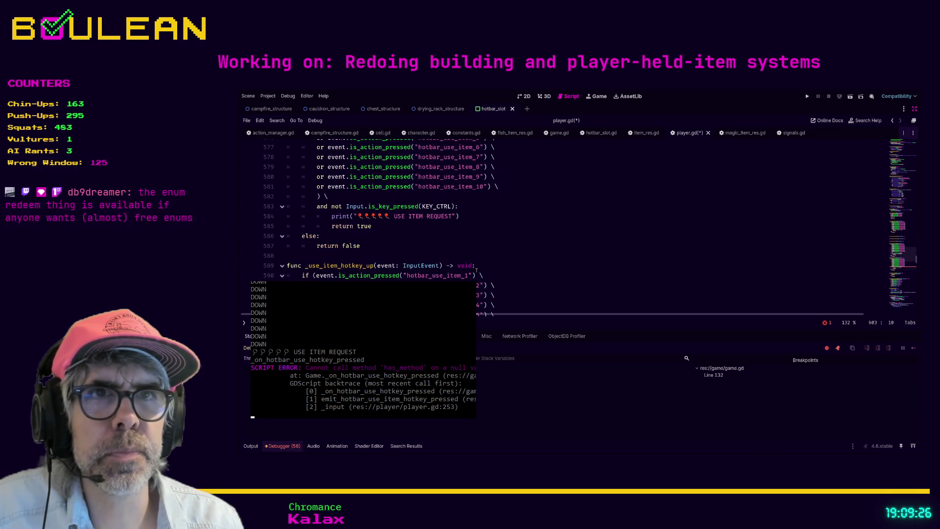
{"action": "scroll", "coordinate": [476, 270], "scroll_direction": "down", "scroll_amount": 4}
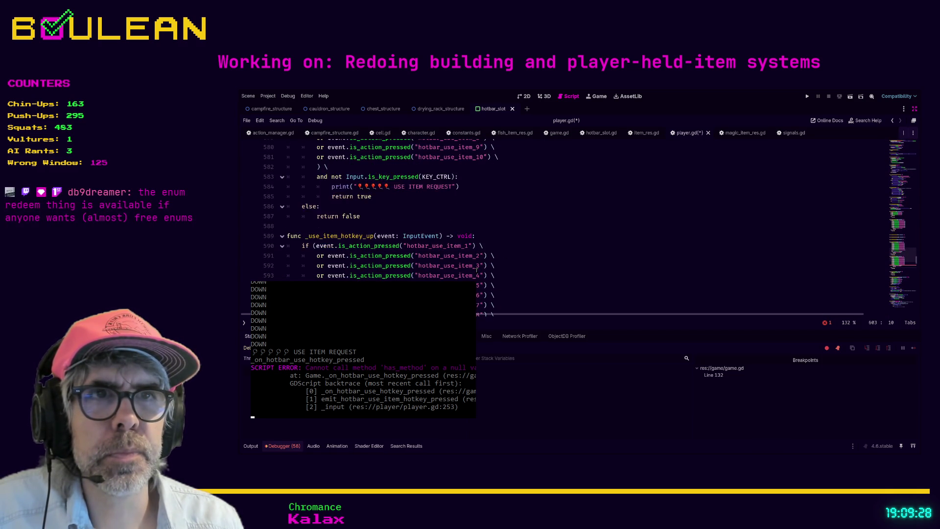
{"action": "scroll", "coordinate": [476, 270], "scroll_direction": "up", "scroll_amount": 1}
{"action": "left_click", "coordinate": [462, 266]}
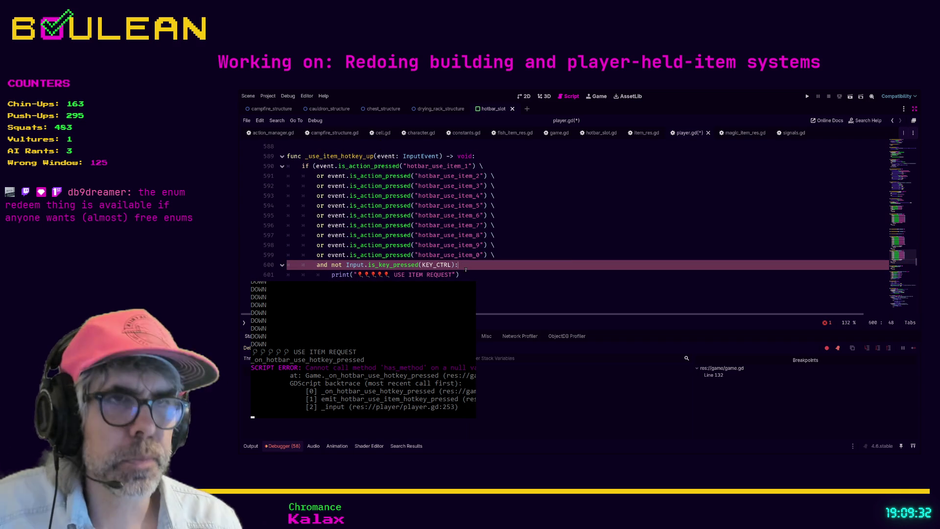
{"action": "scroll", "coordinate": [466, 270], "scroll_direction": "up", "scroll_amount": 5}
{"action": "scroll", "coordinate": [466, 270], "scroll_direction": "down", "scroll_amount": 5}
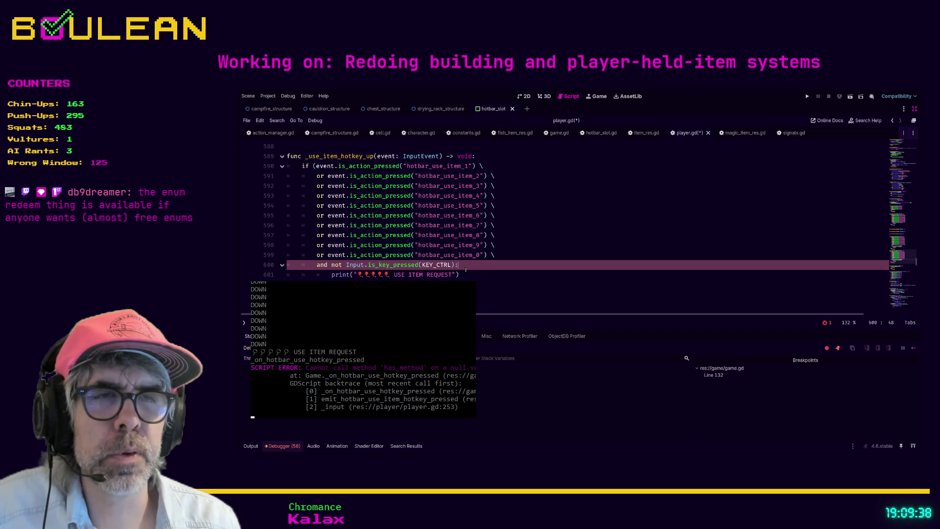
{"action": "key", "text": "BackSpace"}
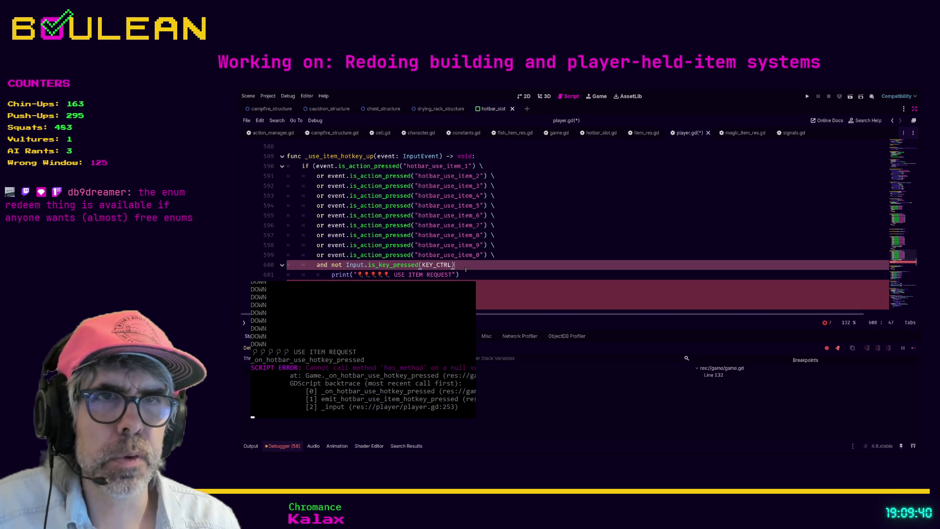
Add a closing-parenthesis line after line 599 and put the colon back after KEY_CTRL) on line 601.
{"action": "key", "text": "Up"}
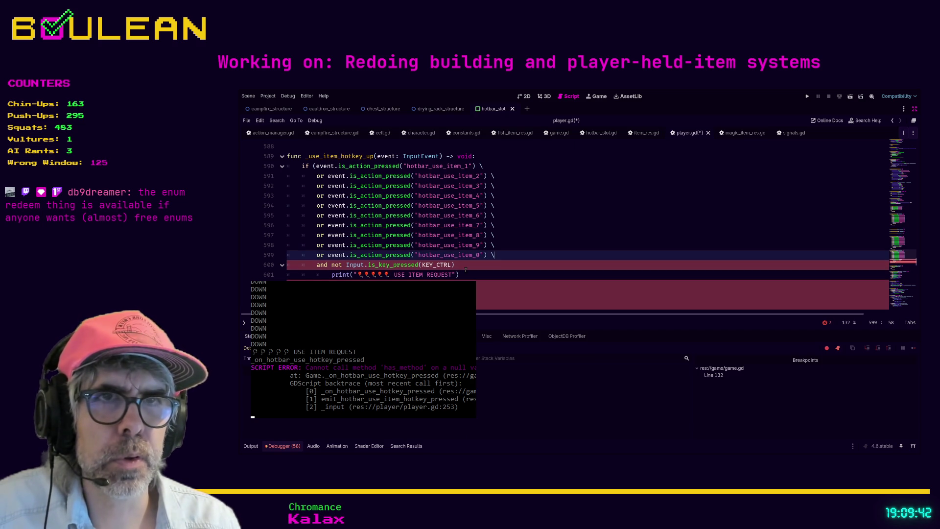
{"action": "key", "text": "Return"}
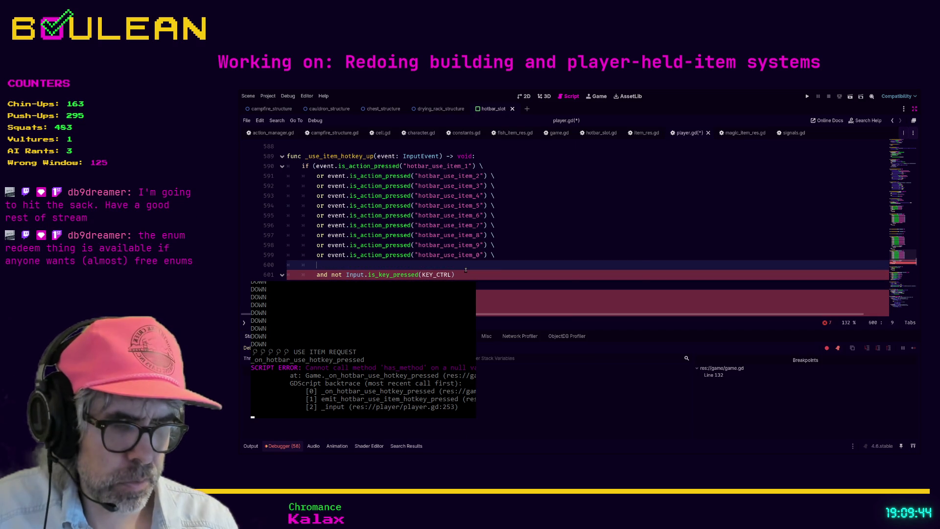
{"action": "type", "text": ")"}
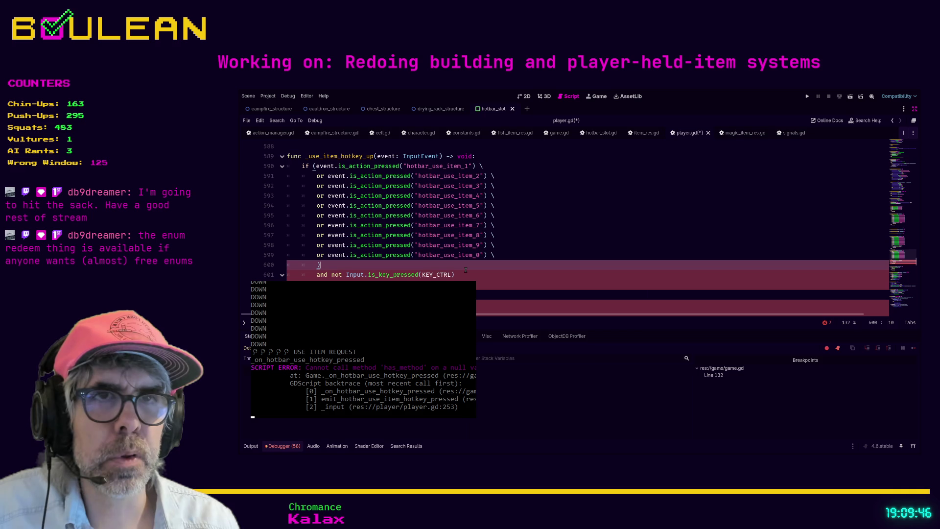
{"action": "type", "text": " \\"}
{"action": "key", "text": "Down"}
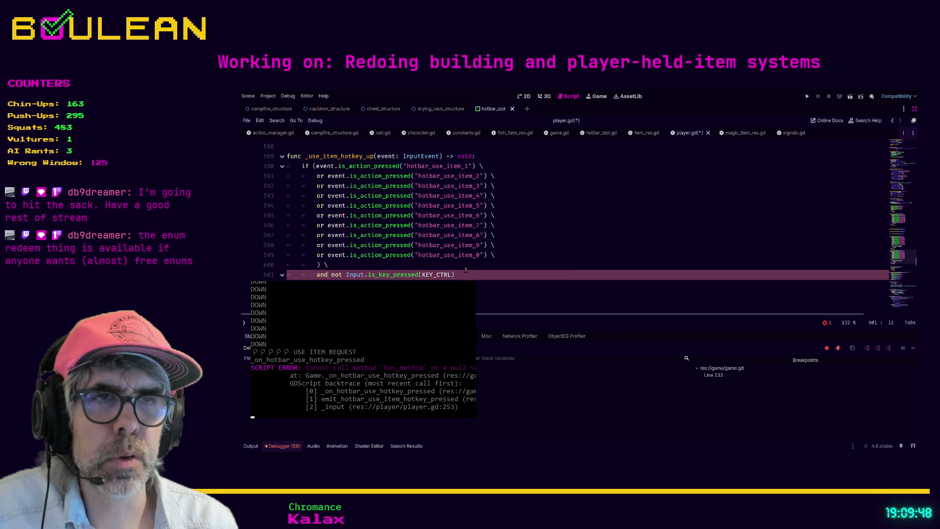
{"action": "key", "text": "End"}
{"action": "type", "text": ":"}
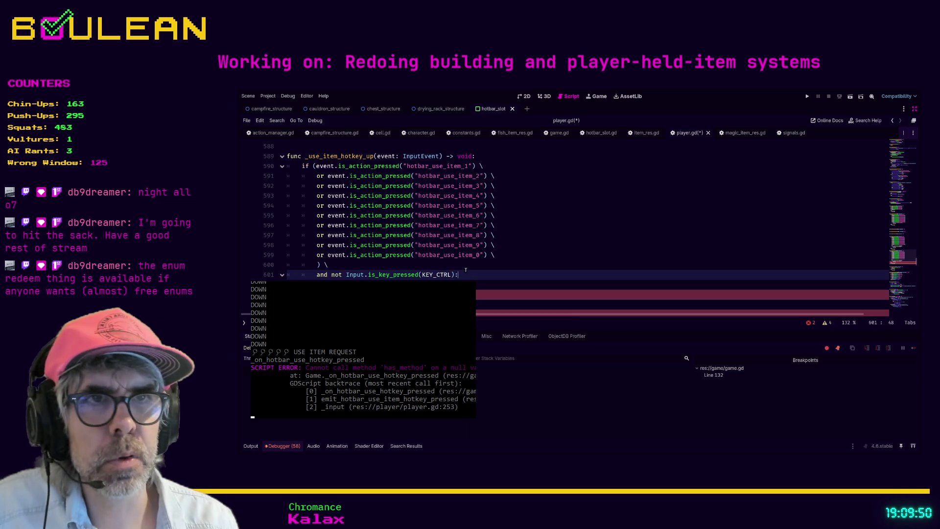
{"action": "left_click", "coordinate": [307, 303]}
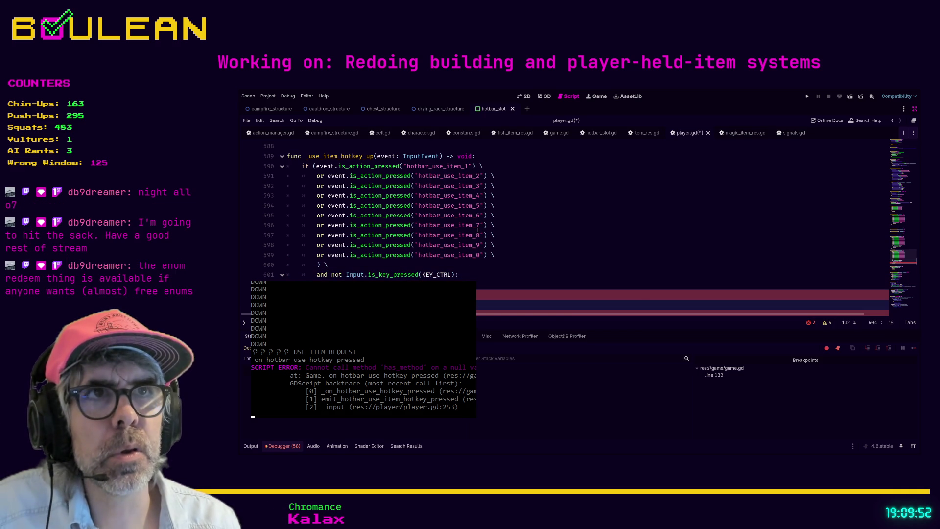
Change _use_item_hotkey_up's return type from void to bool, then save and run with F5.
{"action": "double_click", "coordinate": [464, 156]}
{"action": "type", "text": "b"}
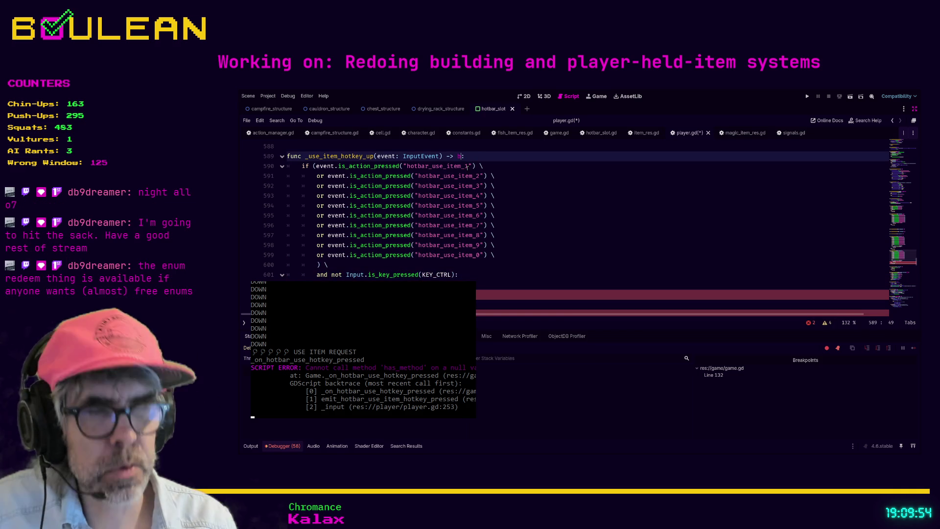
{"action": "type", "text": "ool"}
{"action": "left_click", "coordinate": [477, 276]}
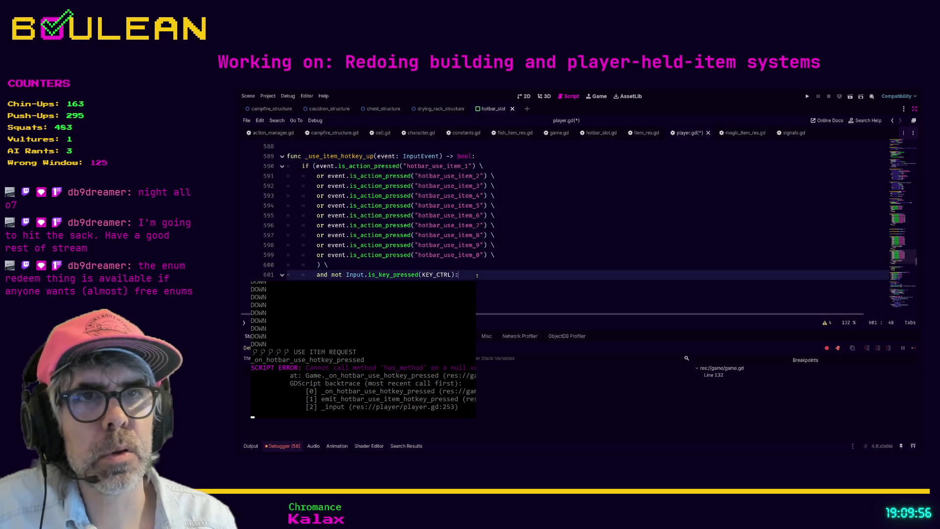
{"action": "scroll", "coordinate": [477, 275], "scroll_direction": "down", "scroll_amount": 1}
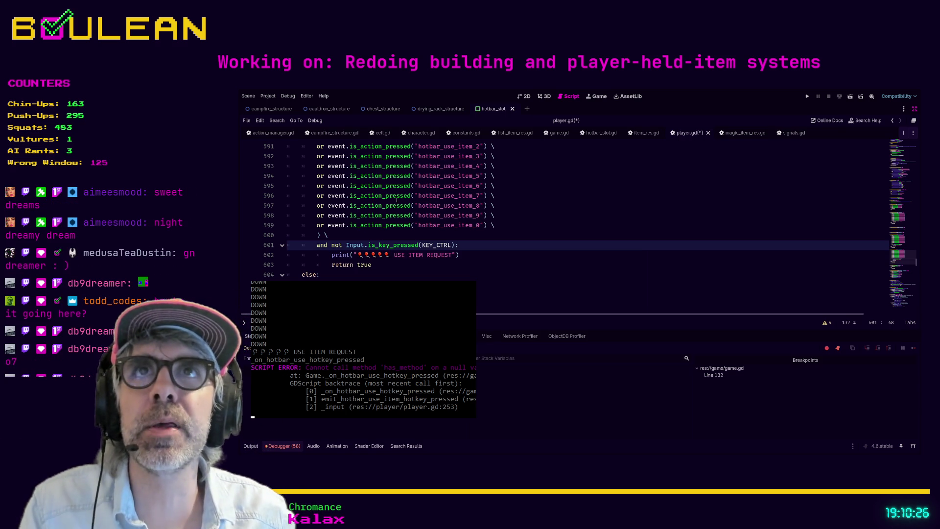
{"action": "left_click", "coordinate": [495, 195]}
{"action": "key", "text": "F5"}
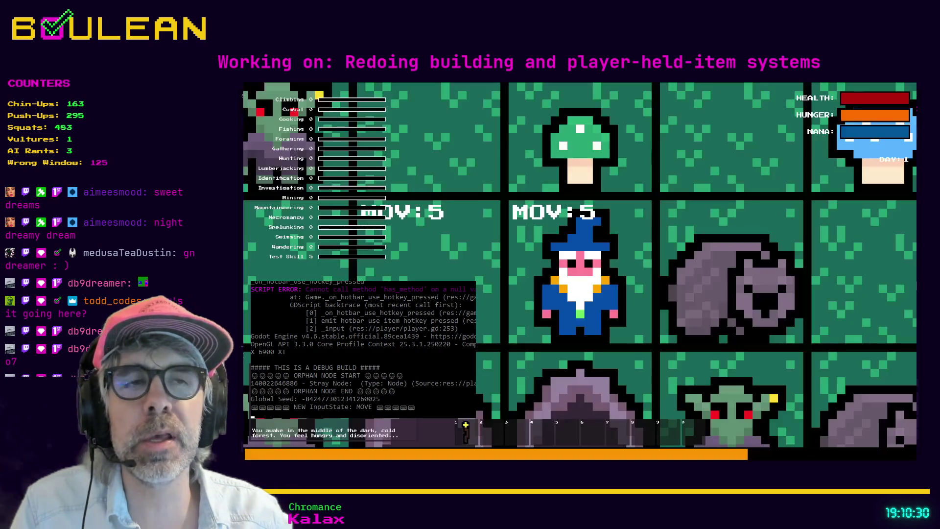
Forage the green mushroom above the wizard and use the green mushroom in hotbar slot 2.
{"action": "scroll", "coordinate": [461, 437], "scroll_direction": "down", "scroll_amount": 2}
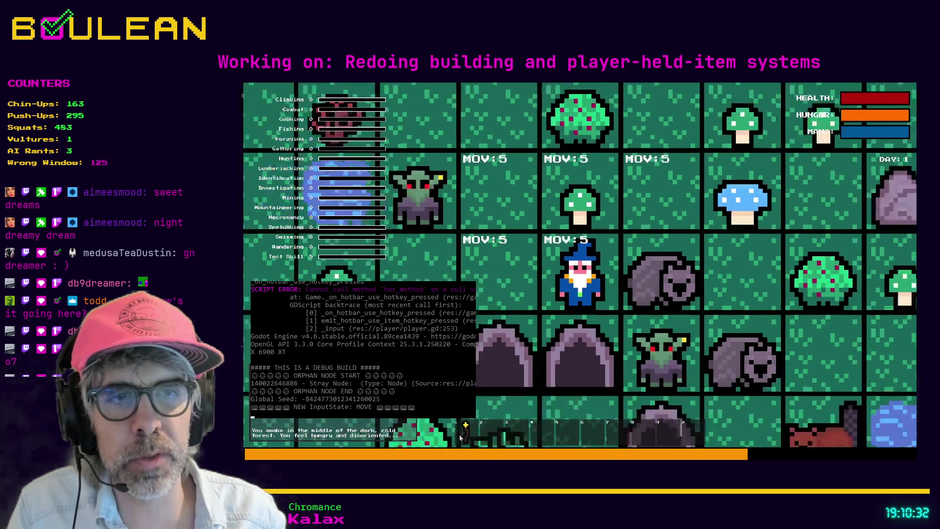
{"action": "key", "text": "e"}
{"action": "key", "text": "Up"}
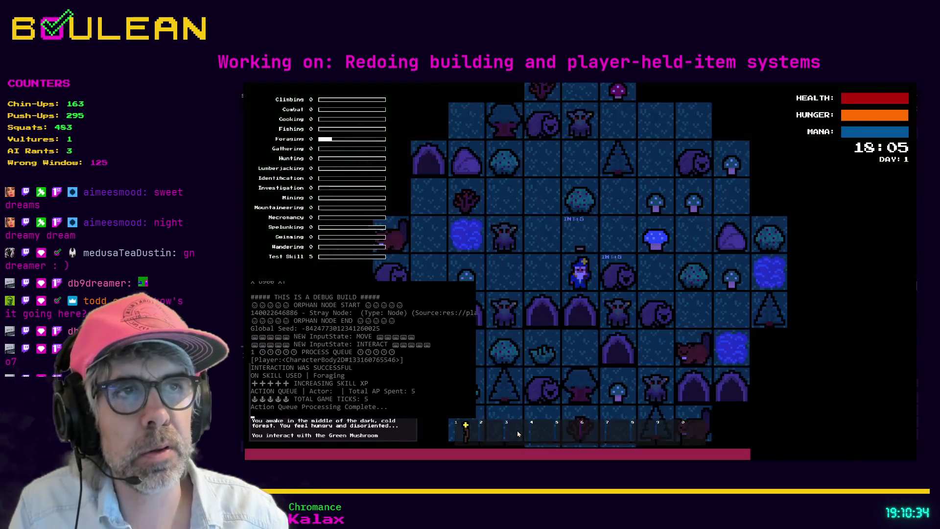
{"action": "key", "text": "Left"}
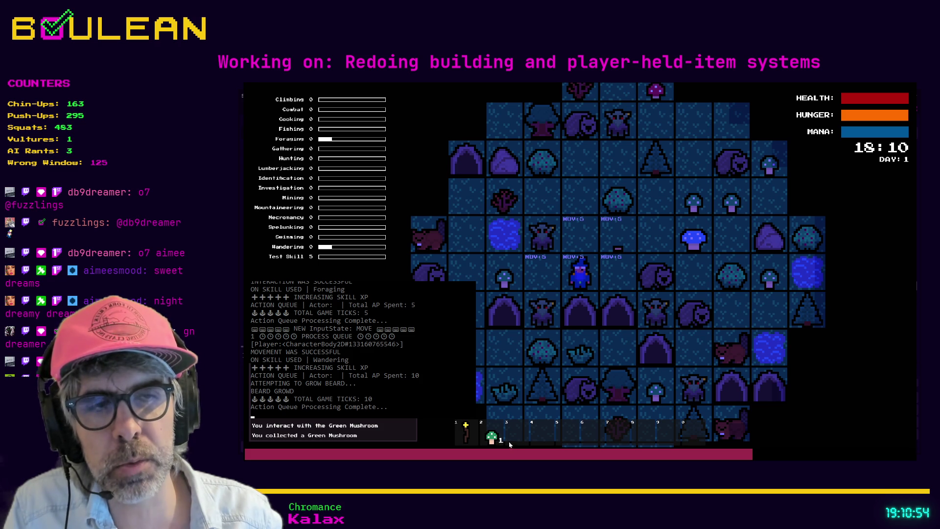
{"action": "left_click_drag", "start_coordinate": [497, 443], "coordinate": [497, 444]}
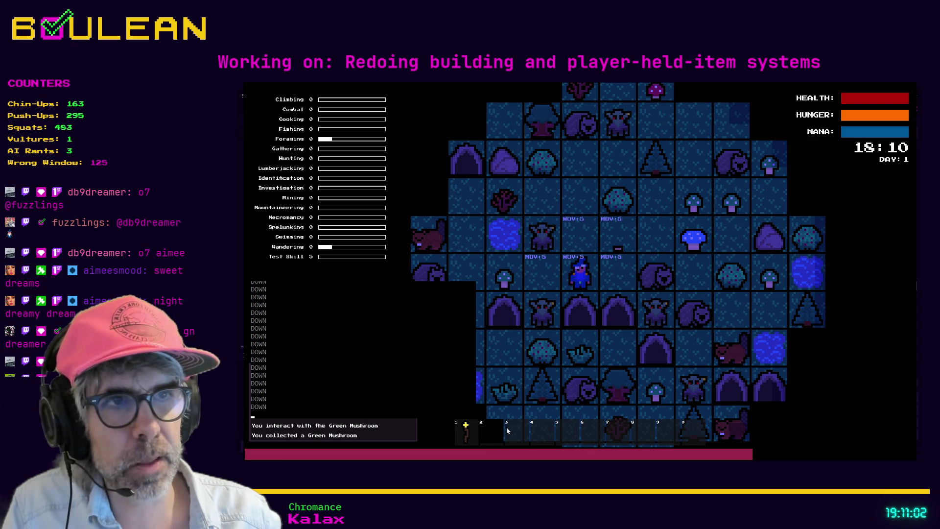
Collect the Blue Mushroom and nearby mushrooms, eating a green mushroom from hotbar slot 3.
{"action": "key", "text": "Right"}
{"action": "key", "text": "Right"}
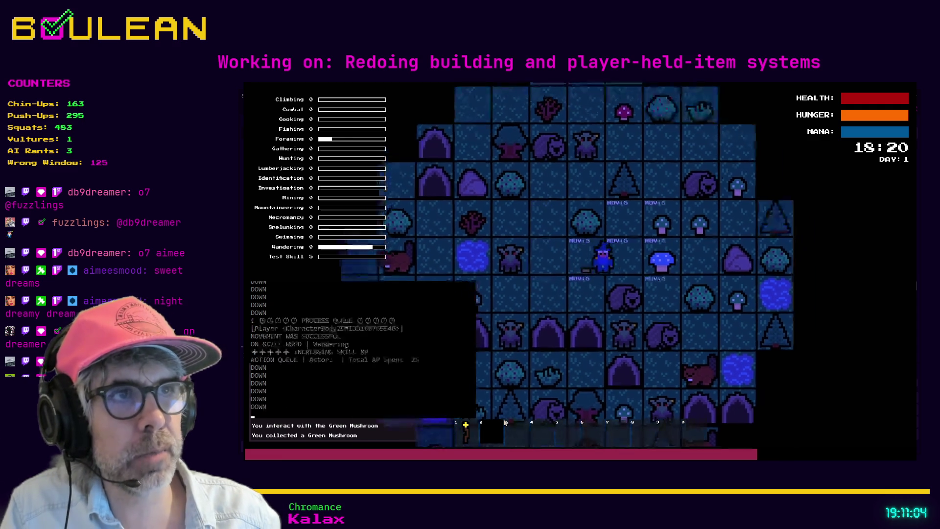
{"action": "key", "text": "Right"}
{"action": "key", "text": "Up"}
{"action": "key", "text": "Up"}
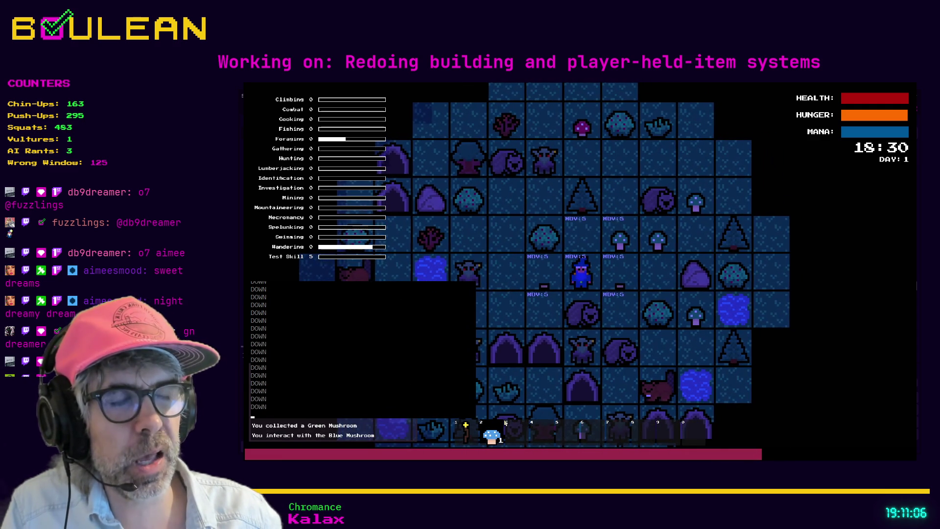
{"action": "key", "text": "Right"}
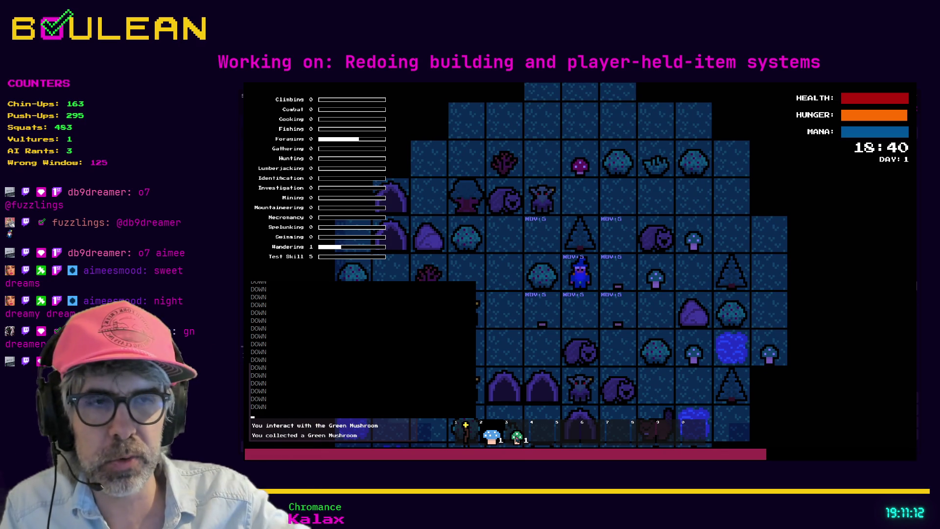
{"action": "left_click", "coordinate": [517, 438]}
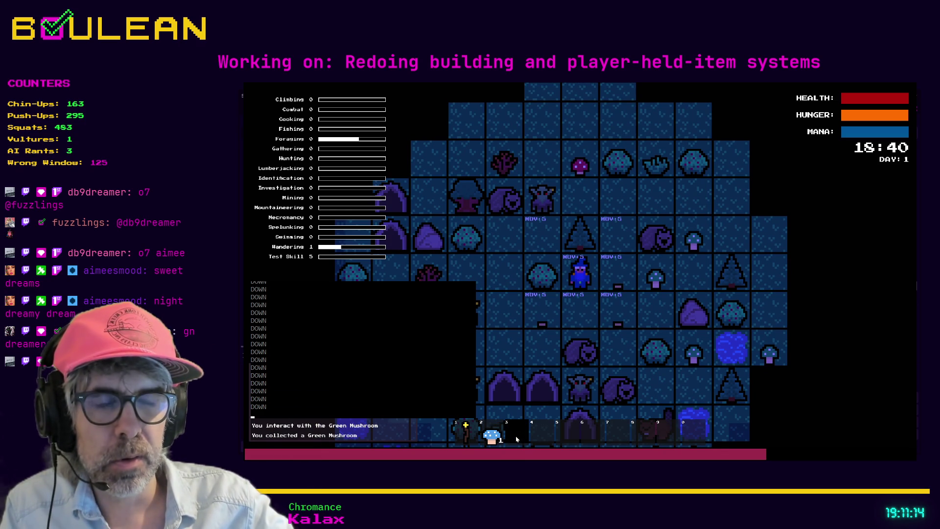
{"action": "key", "text": "Right"}
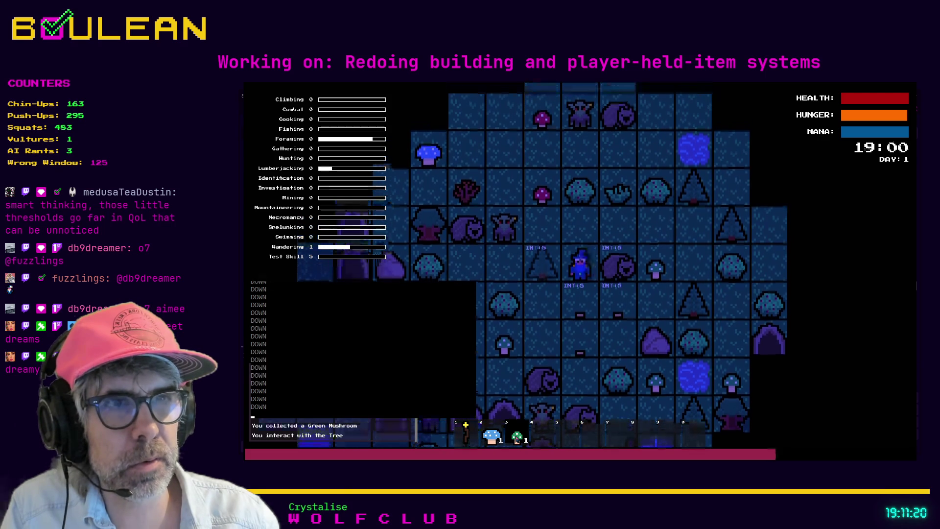
Chop the tree, pick up the log, forage another green mushroom, then close the game.
{"action": "key", "text": "e"}
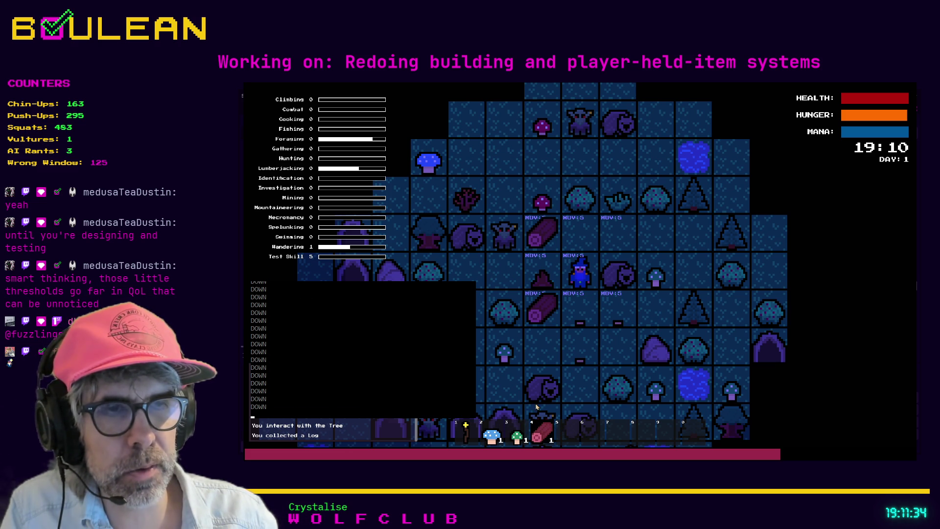
{"action": "key", "text": "Down"}
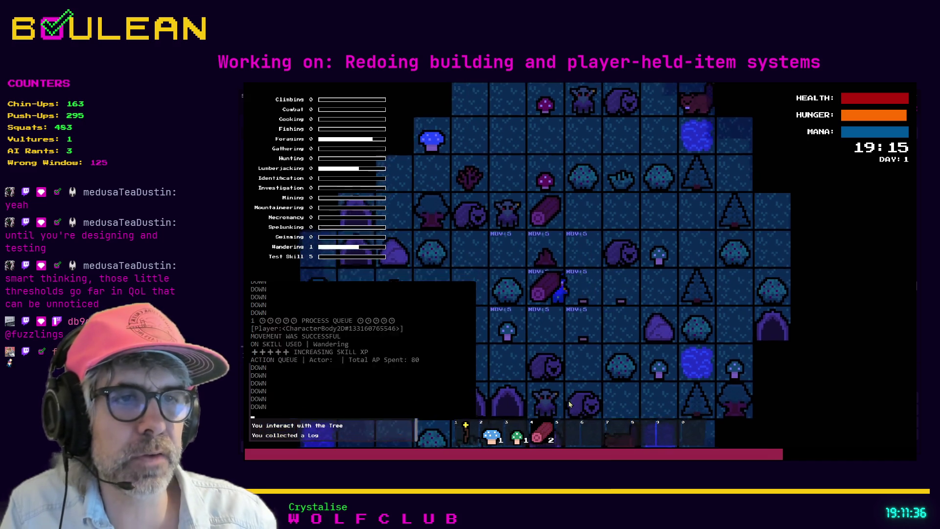
{"action": "key", "text": "Left"}
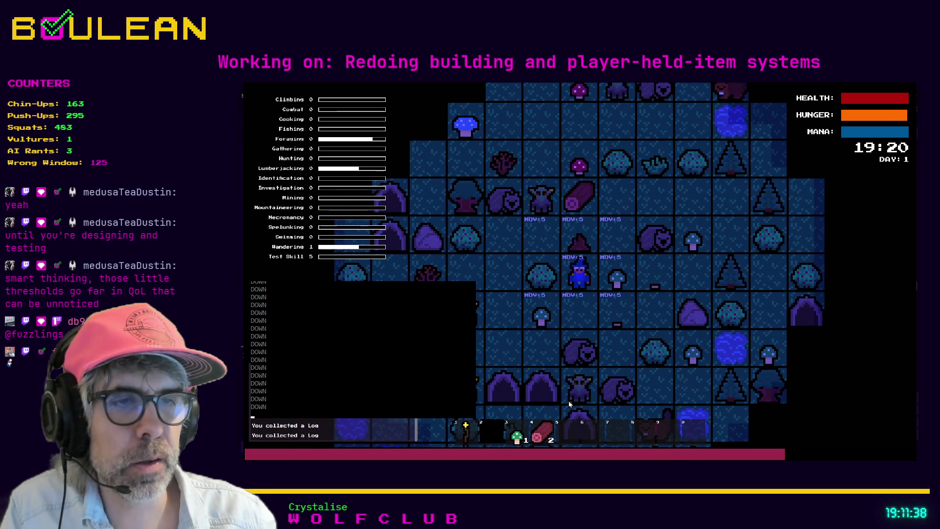
{"action": "key", "text": "Down"}
{"action": "key", "text": "Left"}
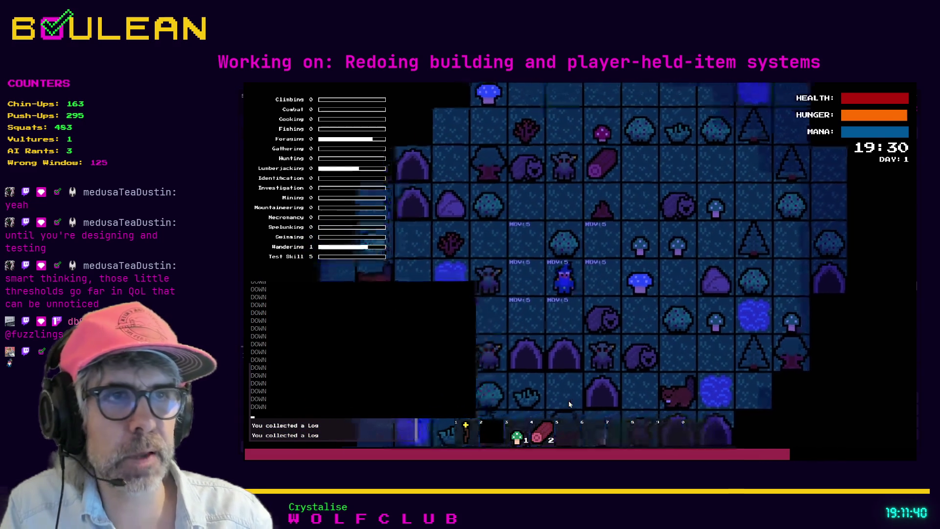
{"action": "key", "text": "Left"}
{"action": "key", "text": "Left"}
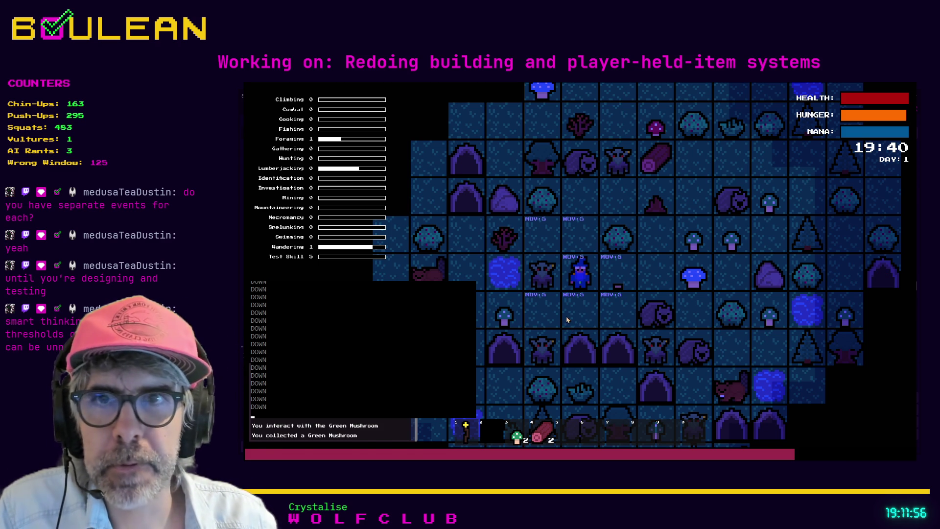
{"action": "key", "text": "Escape"}
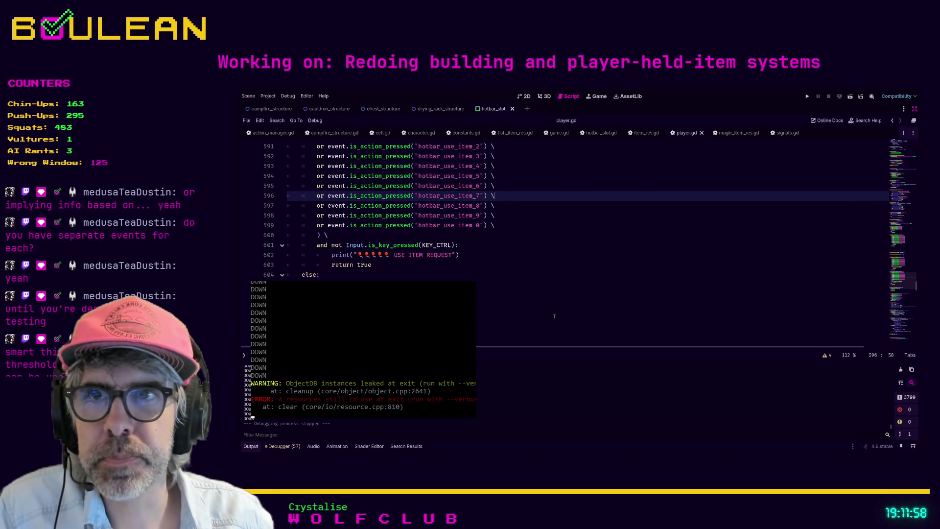
Scroll player.gd up to the _input key block and put the caret on the blank line after requested_direction.
{"action": "scroll", "coordinate": [555, 316], "scroll_direction": "up", "scroll_amount": 3}
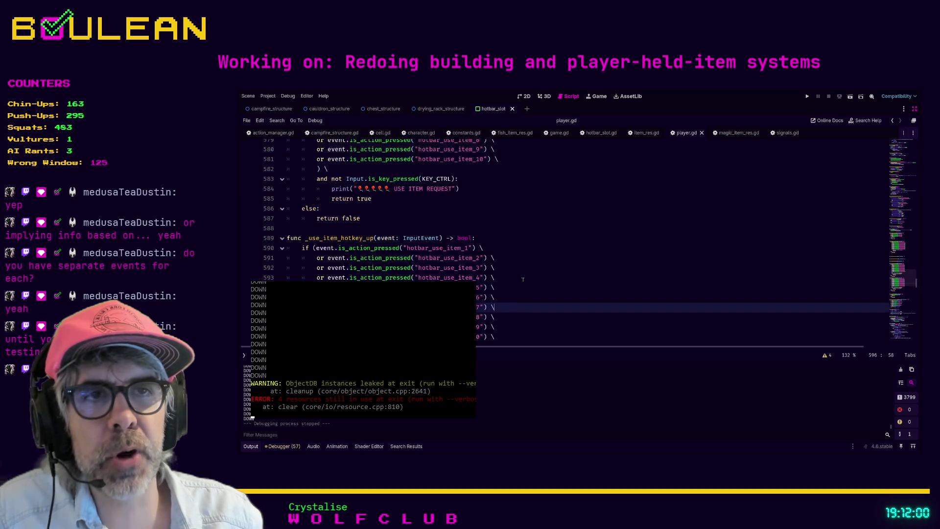
{"action": "scroll", "coordinate": [523, 279], "scroll_direction": "down", "scroll_amount": 1}
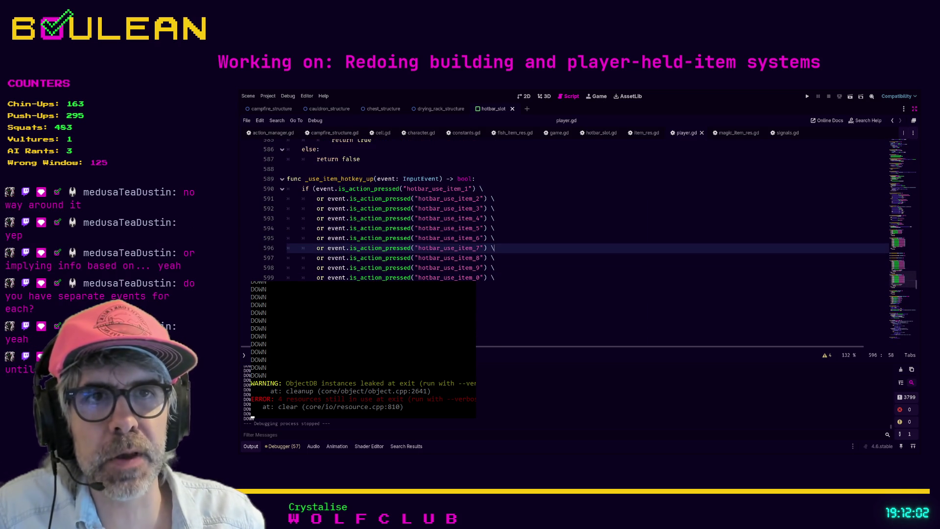
{"action": "scroll", "coordinate": [563, 220], "scroll_direction": "up", "scroll_amount": 1}
{"action": "scroll", "coordinate": [497, 317], "scroll_direction": "up", "scroll_amount": 3}
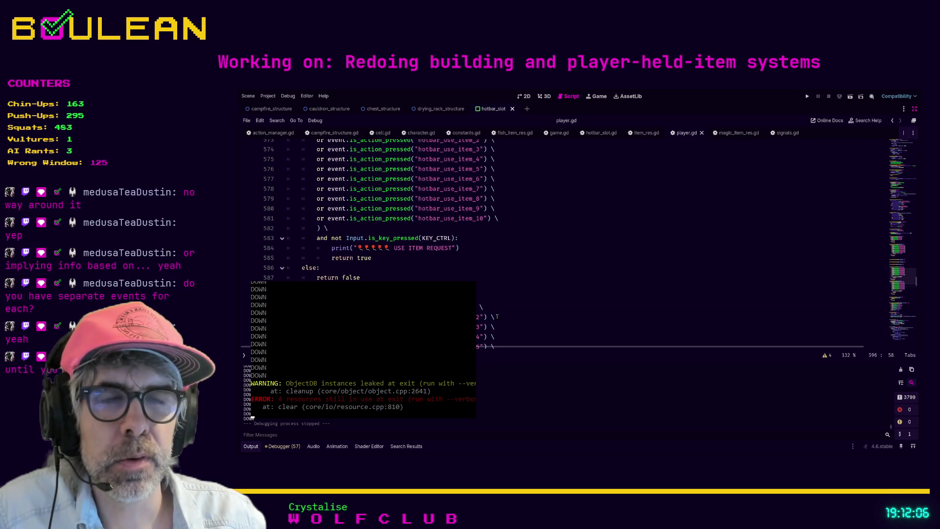
{"action": "scroll", "coordinate": [497, 316], "scroll_direction": "up", "scroll_amount": 2}
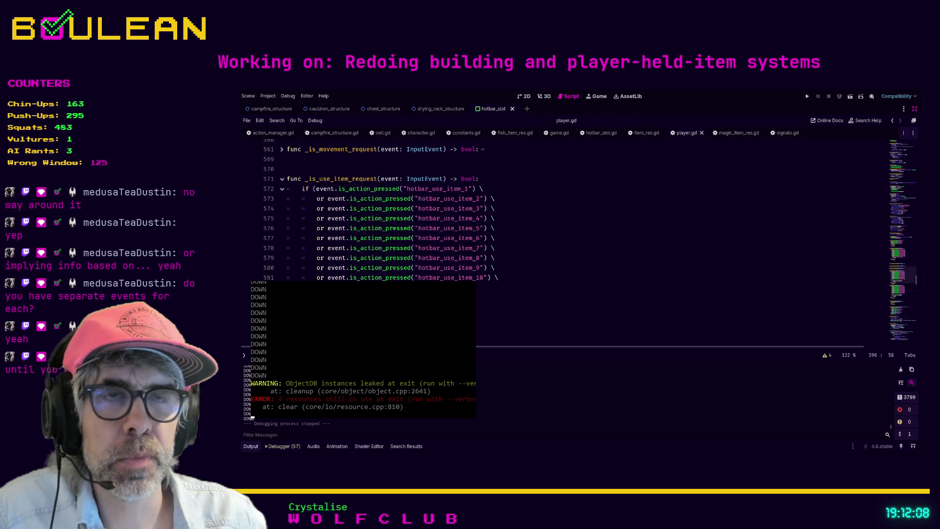
{"action": "scroll", "coordinate": [498, 294], "scroll_direction": "down", "scroll_amount": 2}
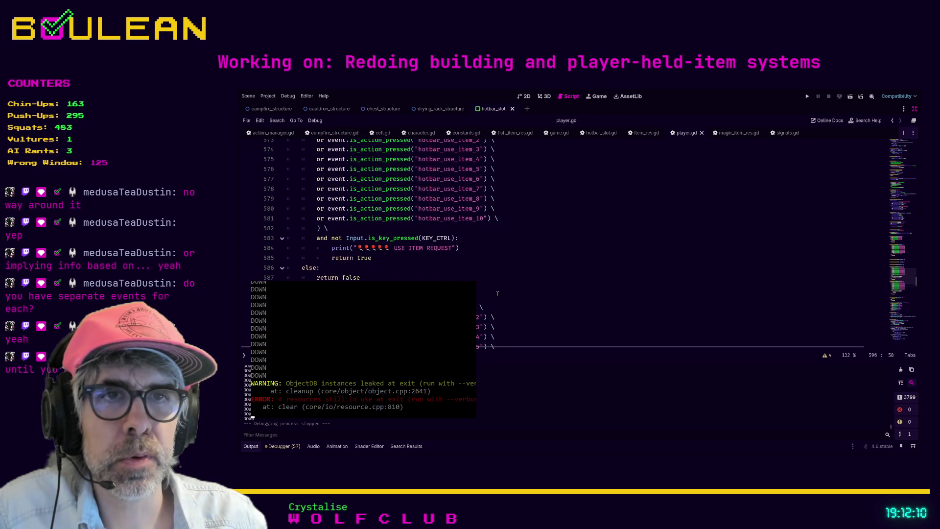
{"action": "scroll", "coordinate": [498, 293], "scroll_direction": "up", "scroll_amount": 15}
{"action": "scroll", "coordinate": [500, 294], "scroll_direction": "down", "scroll_amount": 5}
{"action": "scroll", "coordinate": [502, 294], "scroll_direction": "up", "scroll_amount": 3}
{"action": "scroll", "coordinate": [507, 296], "scroll_direction": "up", "scroll_amount": 2}
{"action": "scroll", "coordinate": [514, 297], "scroll_direction": "up", "scroll_amount": 20}
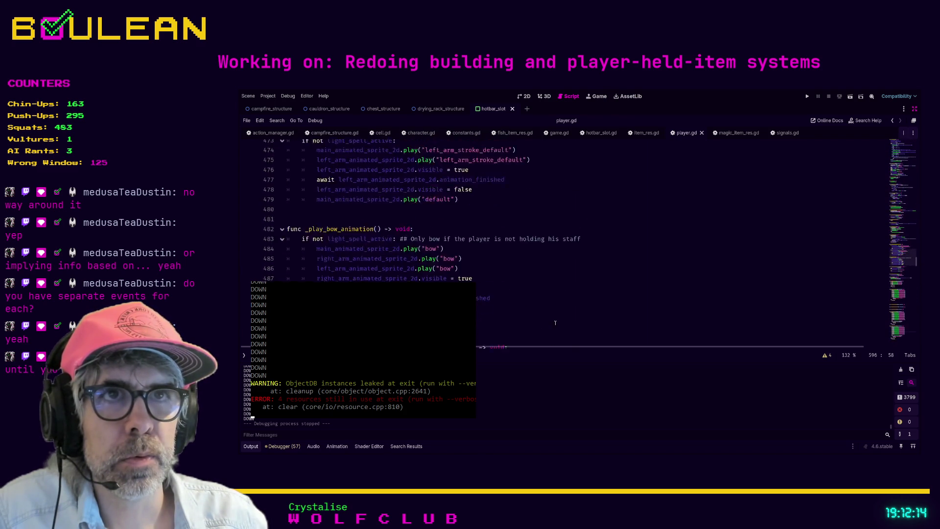
{"action": "scroll", "coordinate": [555, 322], "scroll_direction": "up", "scroll_amount": 17}
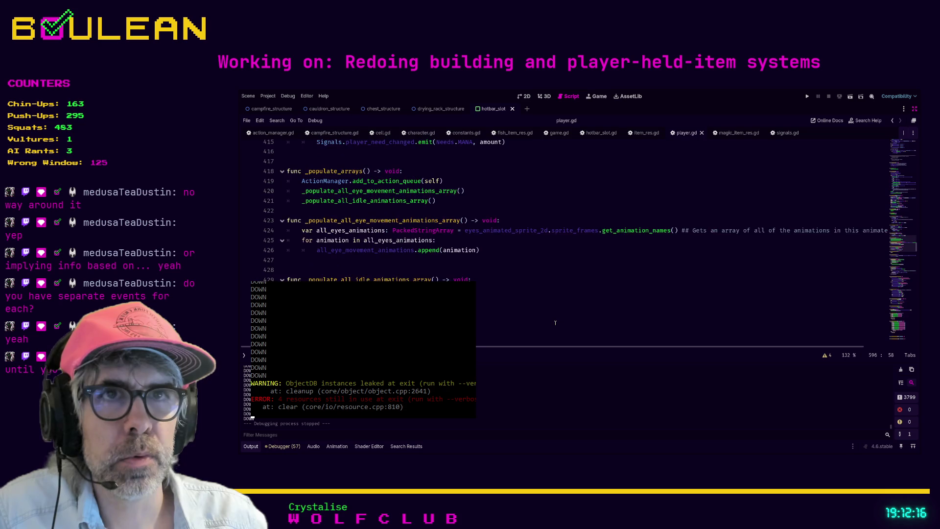
{"action": "scroll", "coordinate": [555, 323], "scroll_direction": "up", "scroll_amount": 12}
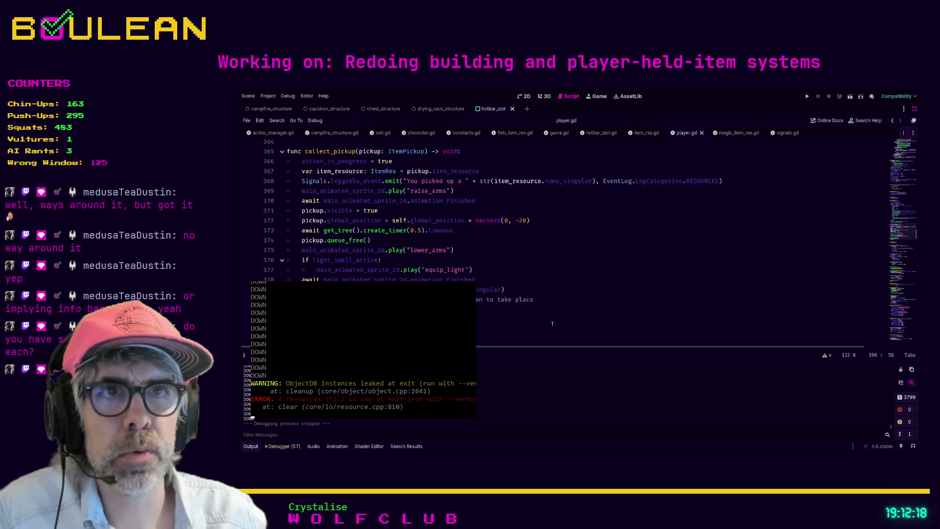
{"action": "scroll", "coordinate": [553, 323], "scroll_direction": "up", "scroll_amount": 18}
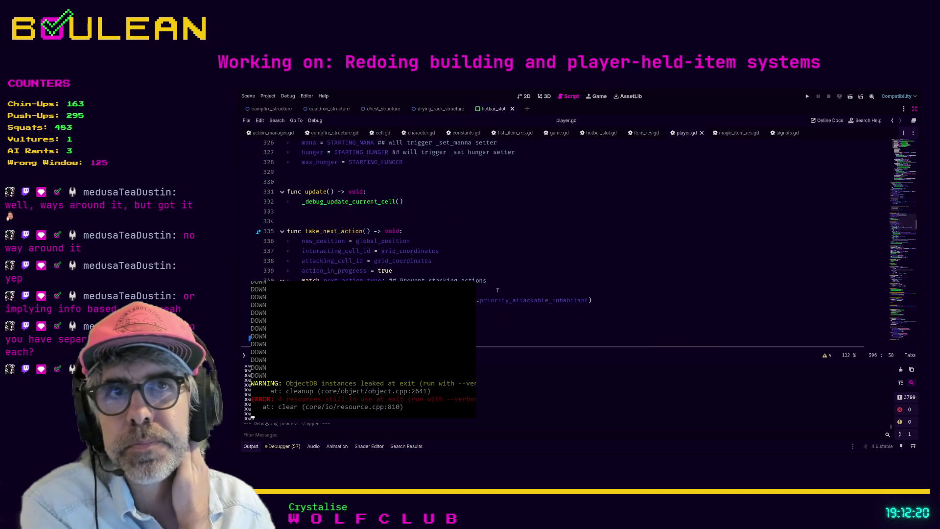
{"action": "scroll", "coordinate": [491, 282], "scroll_direction": "up", "scroll_amount": 5}
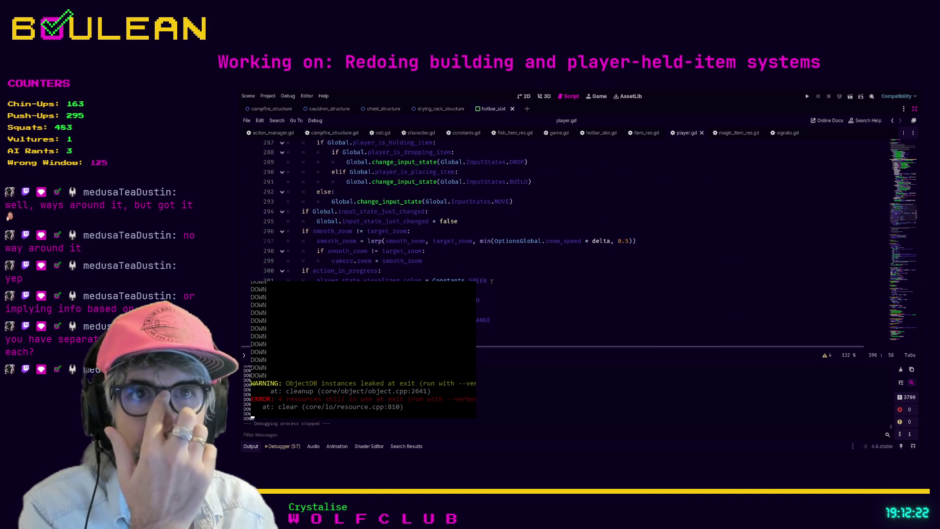
{"action": "scroll", "coordinate": [491, 281], "scroll_direction": "down", "scroll_amount": 6}
{"action": "scroll", "coordinate": [491, 281], "scroll_direction": "up", "scroll_amount": 3}
{"action": "scroll", "coordinate": [458, 279], "scroll_direction": "up", "scroll_amount": 2}
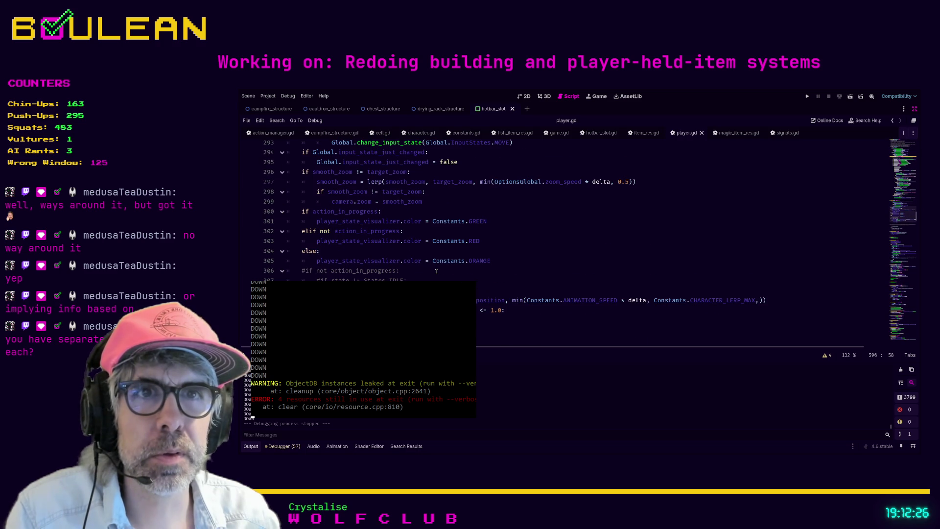
{"action": "scroll", "coordinate": [436, 271], "scroll_direction": "up", "scroll_amount": 15}
{"action": "scroll", "coordinate": [436, 271], "scroll_direction": "up", "scroll_amount": 11}
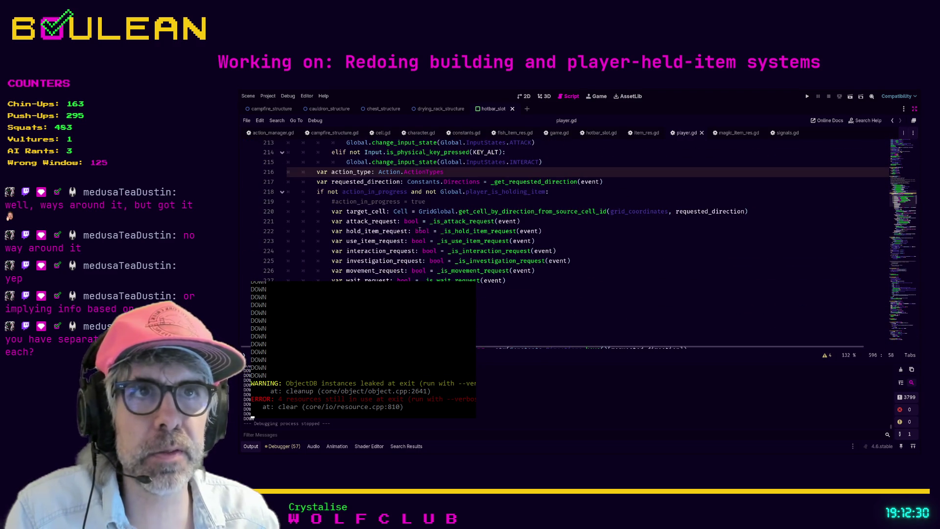
{"action": "scroll", "coordinate": [435, 222], "scroll_direction": "down", "scroll_amount": 4}
{"action": "scroll", "coordinate": [524, 216], "scroll_direction": "down", "scroll_amount": 3, "text": "ctrl"}
{"action": "scroll", "coordinate": [523, 216], "scroll_direction": "up", "scroll_amount": 6}
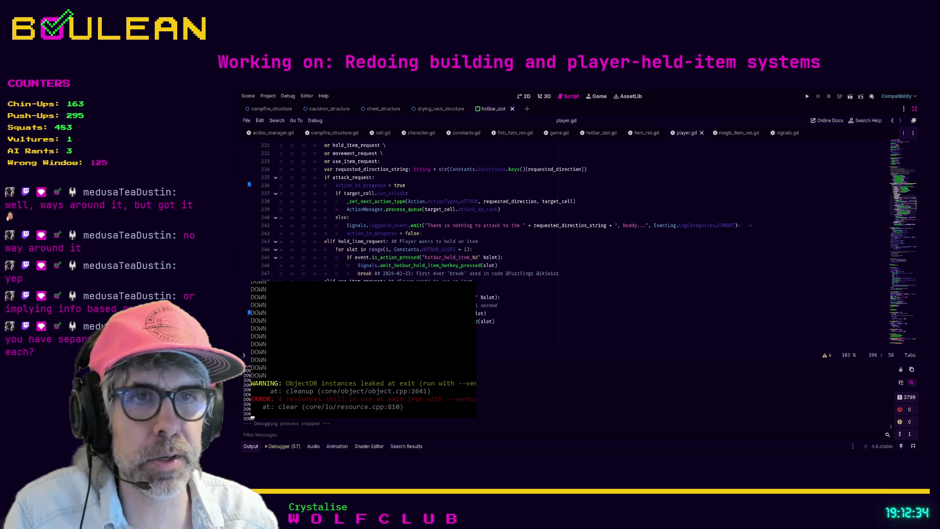
{"action": "scroll", "coordinate": [320, 249], "scroll_direction": "up", "scroll_amount": 2}
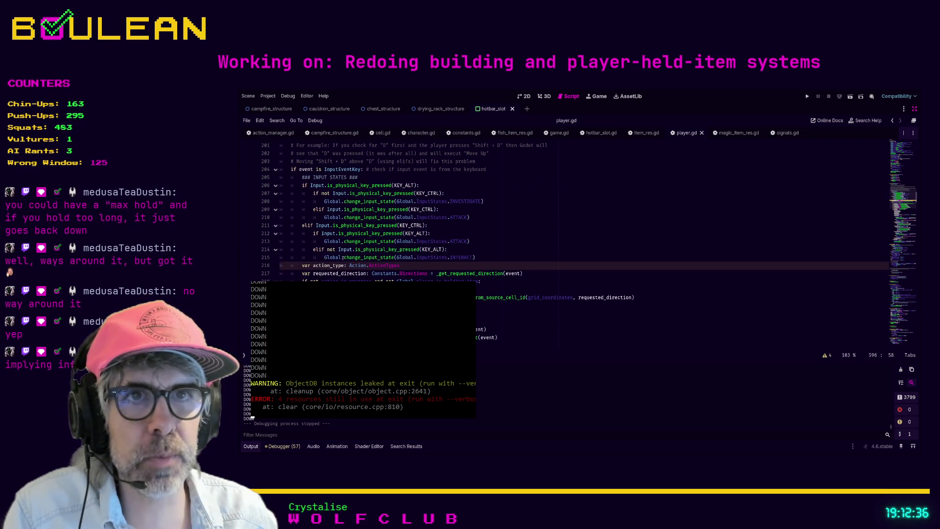
{"action": "scroll", "coordinate": [521, 250], "scroll_direction": "up", "scroll_amount": 3, "text": "ctrl"}
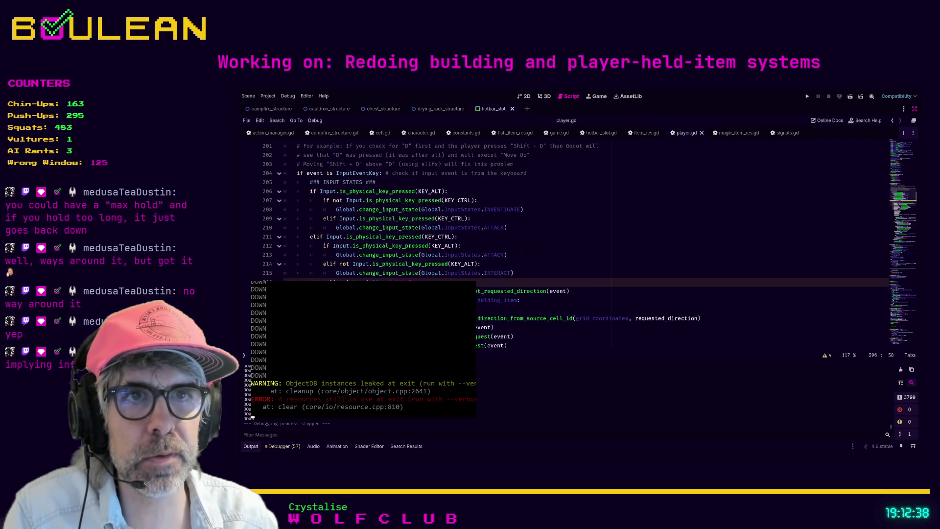
{"action": "left_click", "coordinate": [556, 290]}
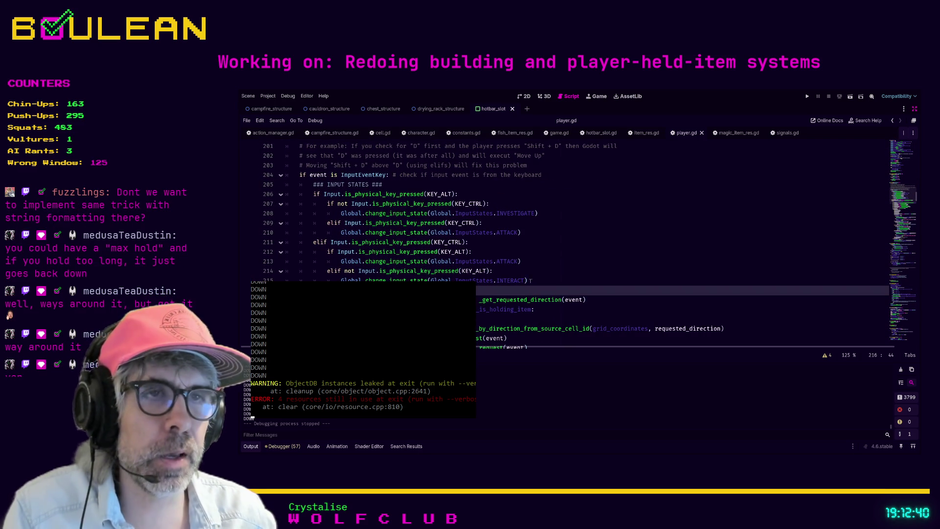
{"action": "scroll", "coordinate": [557, 262], "scroll_direction": "down", "scroll_amount": 1}
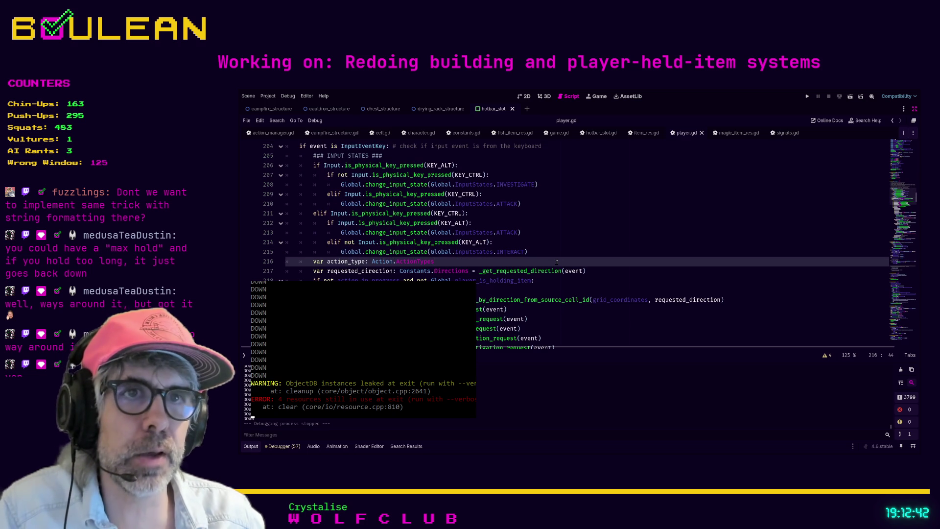
{"action": "left_click", "coordinate": [417, 291]}
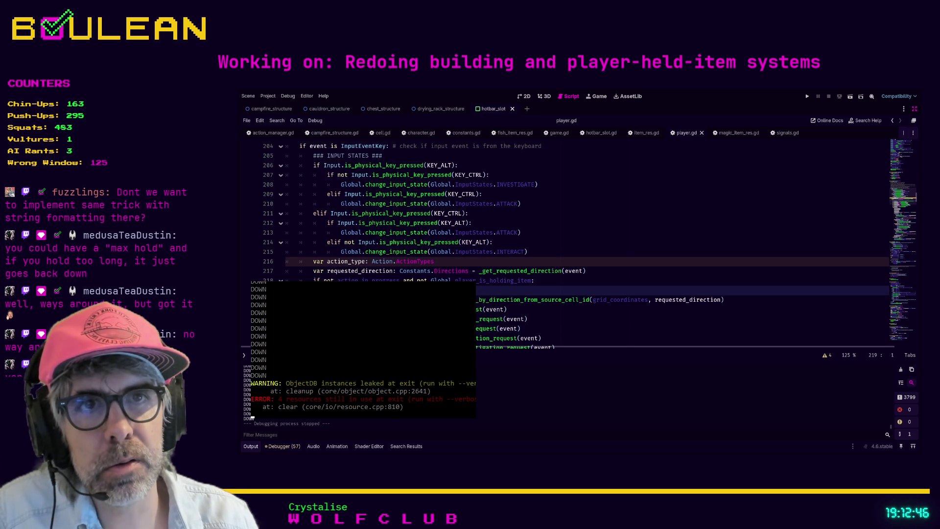
Delete blank line 219 from the request flags block.
{"action": "key", "text": "BackSpace"}
{"action": "scroll", "coordinate": [519, 244], "scroll_direction": "up", "scroll_amount": 5}
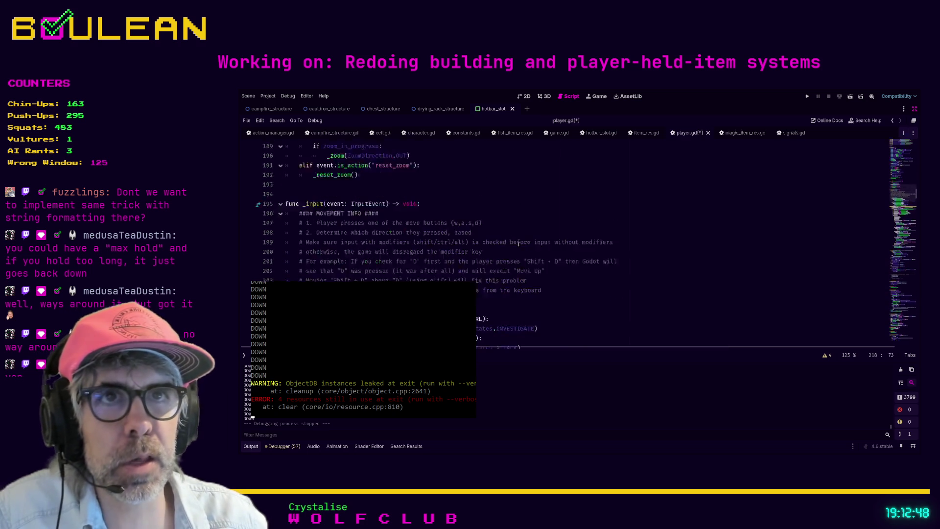
{"action": "scroll", "coordinate": [519, 244], "scroll_direction": "down", "scroll_amount": 3}
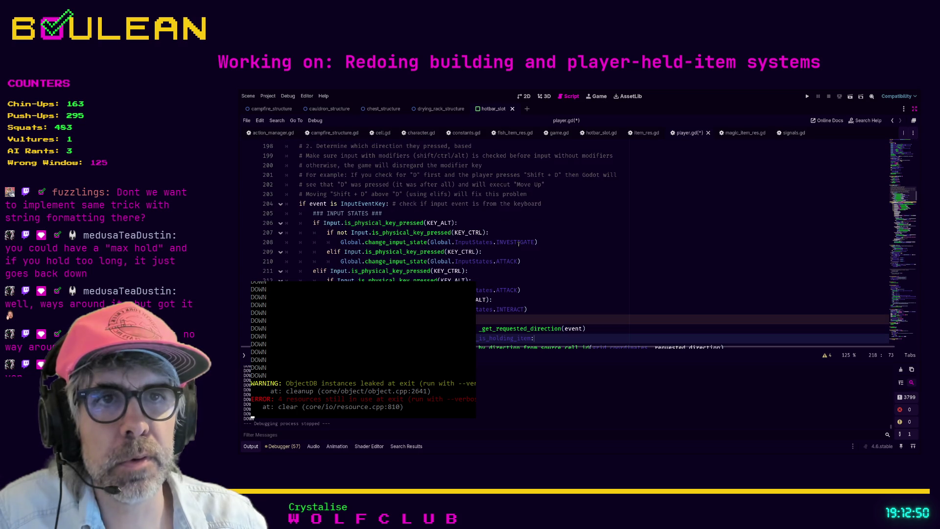
{"action": "scroll", "coordinate": [518, 244], "scroll_direction": "down", "scroll_amount": 3}
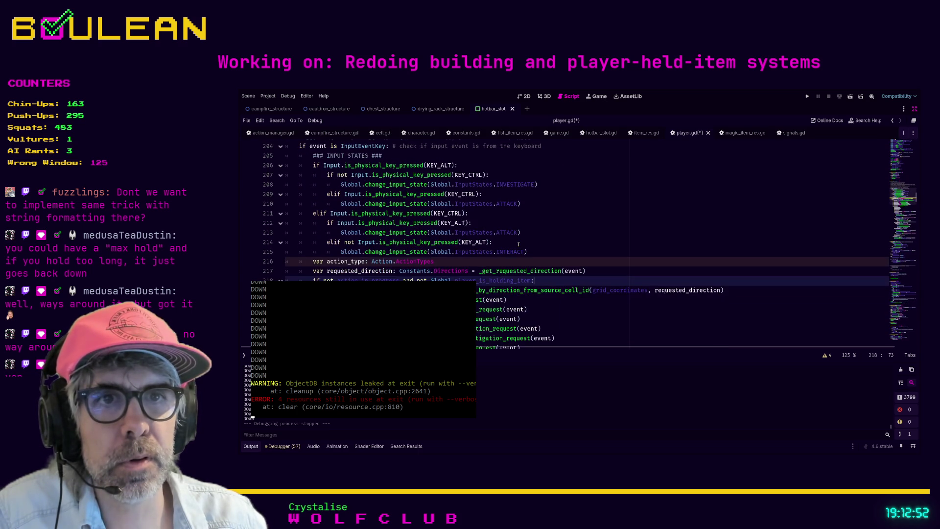
{"action": "scroll", "coordinate": [518, 244], "scroll_direction": "down", "scroll_amount": 1}
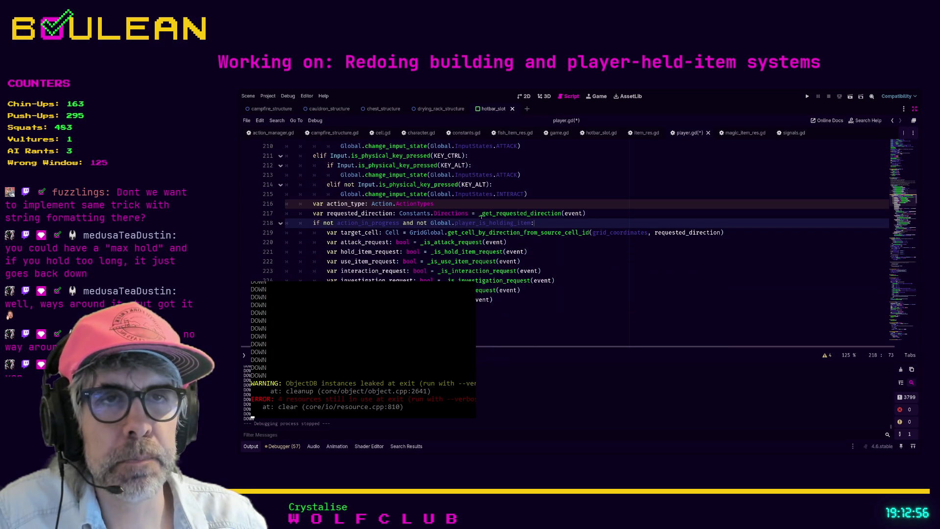
Start a 'var hotbar_key_down: bool = _' line after wait_request, leaving it unfinished.
{"action": "left_click", "coordinate": [512, 298]}
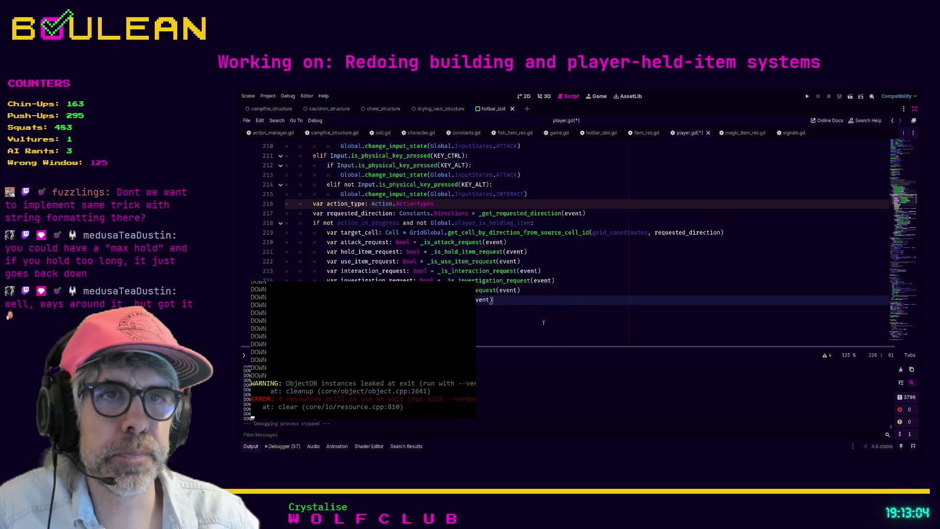
{"action": "key", "text": "Return"}
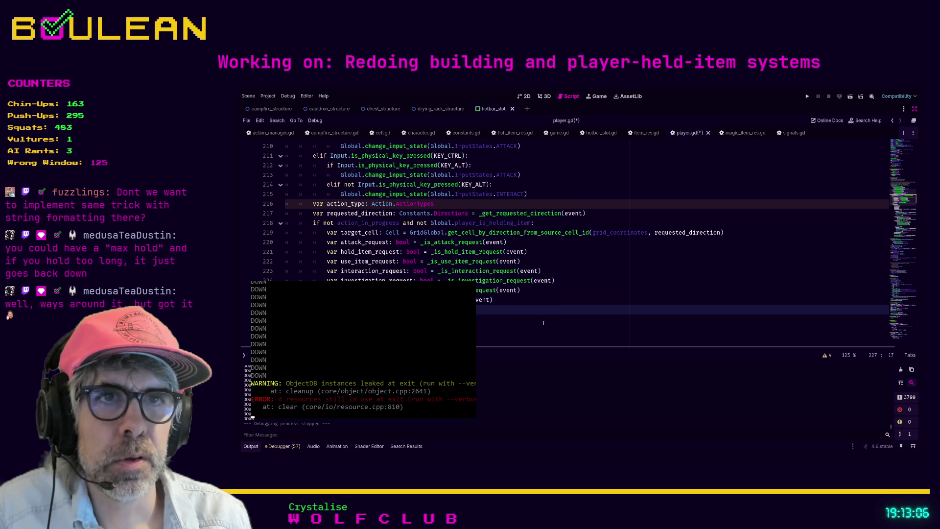
{"action": "key", "text": "BackSpace"}
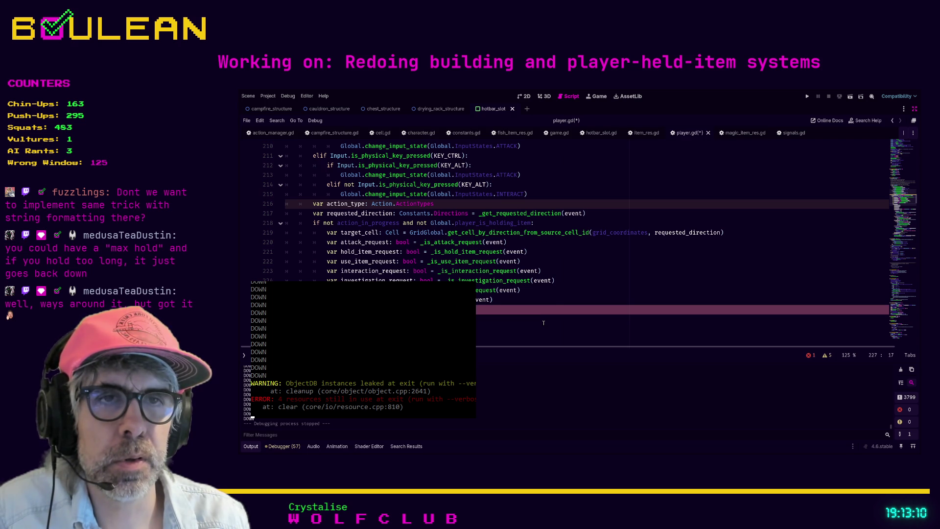
{"action": "type", "text": "_re"}
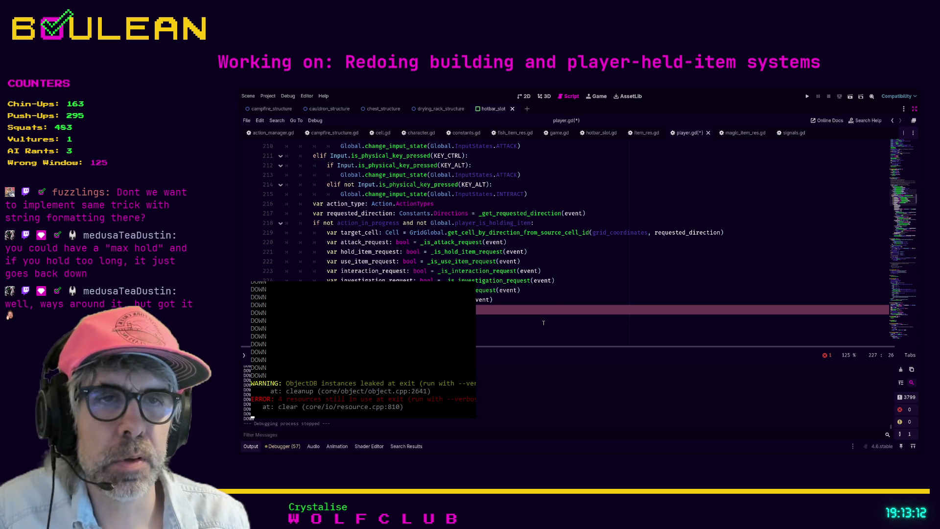
{"action": "key", "text": "Tab"}
{"action": "type", "text": "var_is_"}
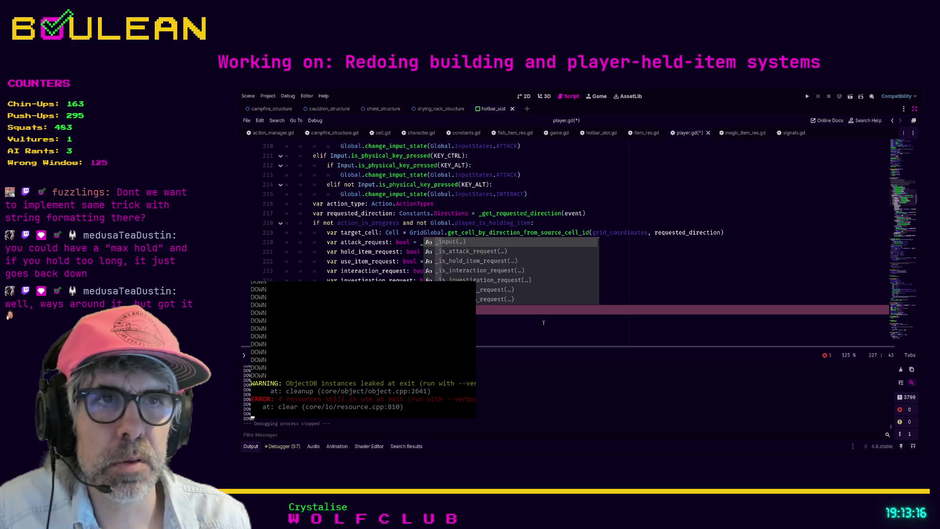
{"action": "type", "text": "ho"}
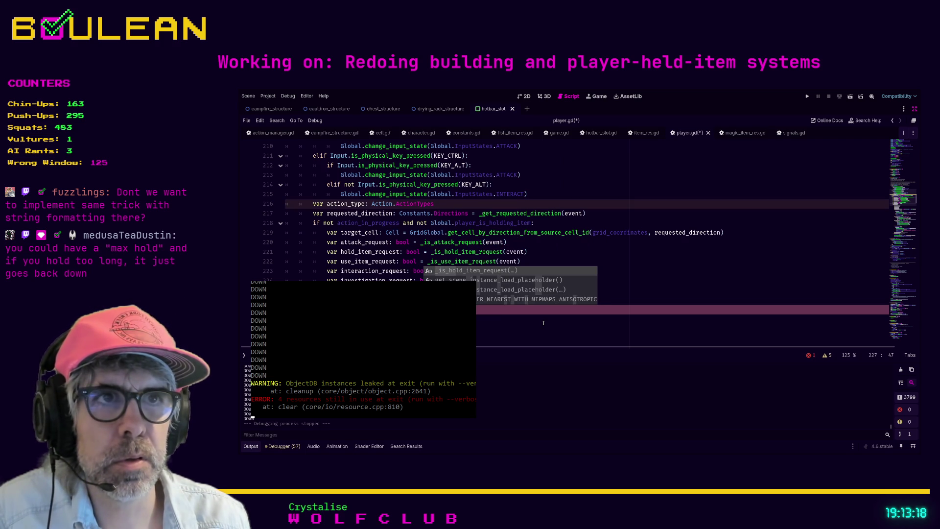
{"action": "key", "text": "BackSpace"}
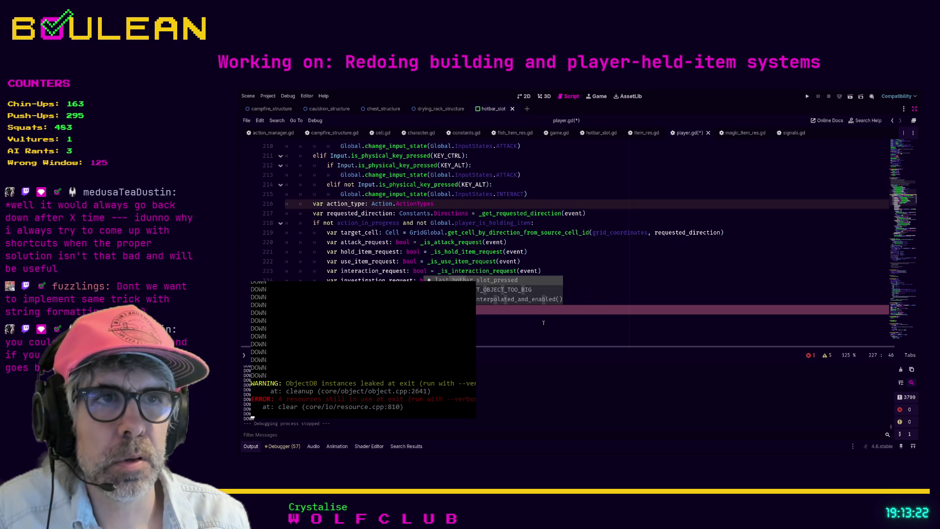
{"action": "key", "text": "BackSpace"}
{"action": "key", "text": "BackSpace"}
{"action": "key", "text": "BackSpace"}
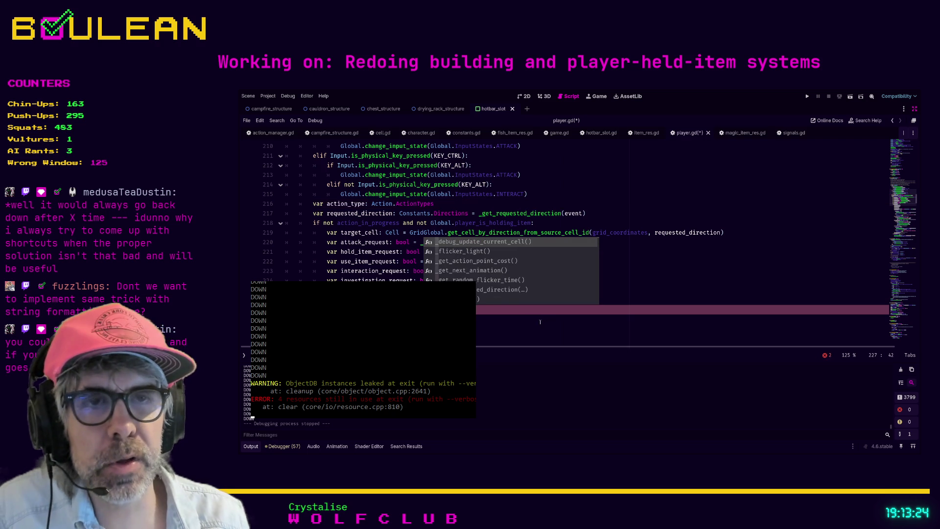
{"action": "left_click", "coordinate": [413, 319]}
Search the script for 'hotbar'.
{"action": "scroll", "coordinate": [568, 210], "scroll_direction": "down", "scroll_amount": 15}
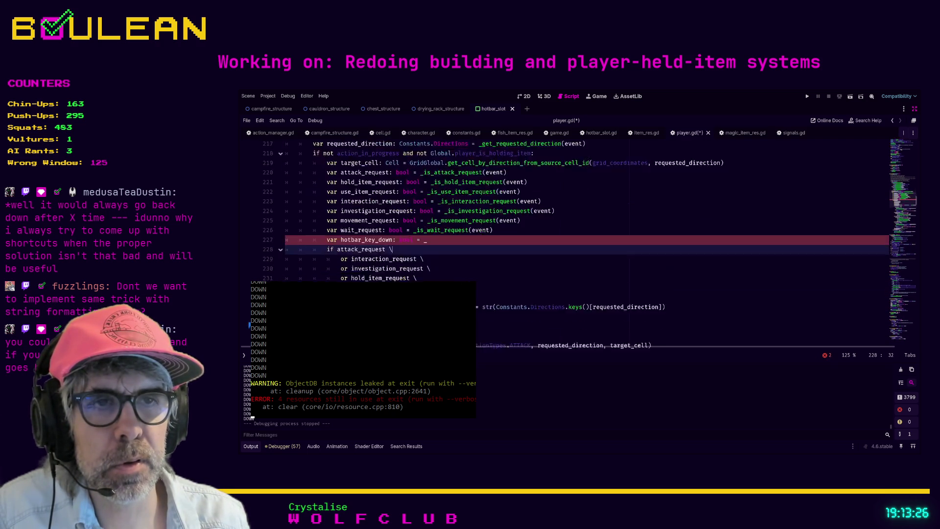
{"action": "scroll", "coordinate": [568, 211], "scroll_direction": "down", "scroll_amount": 20}
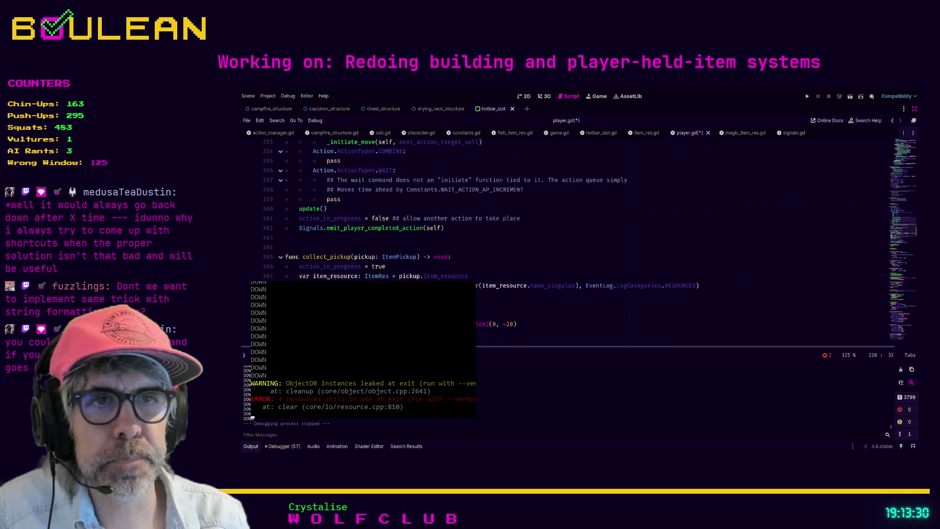
{"action": "scroll", "coordinate": [568, 211], "scroll_direction": "up", "scroll_amount": 5}
{"action": "scroll", "coordinate": [462, 271], "scroll_direction": "down", "scroll_amount": 18}
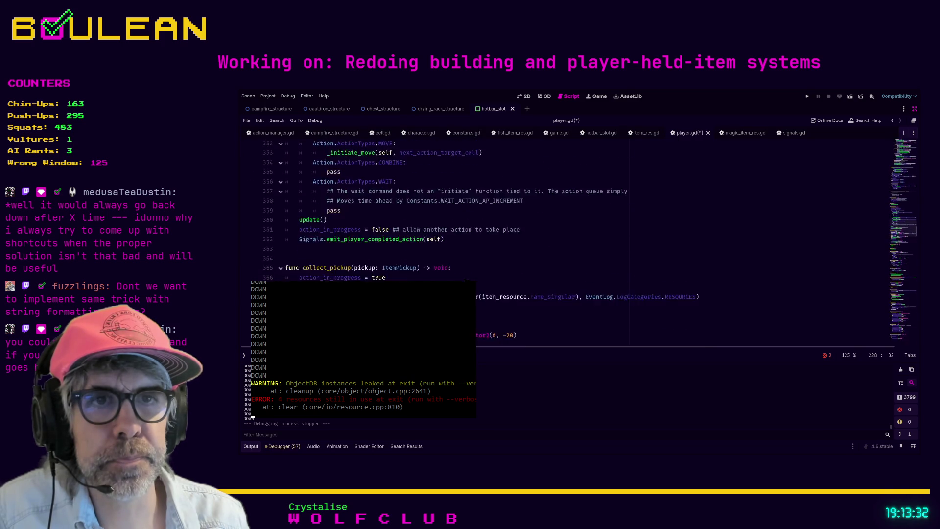
{"action": "scroll", "coordinate": [462, 270], "scroll_direction": "down", "scroll_amount": 18}
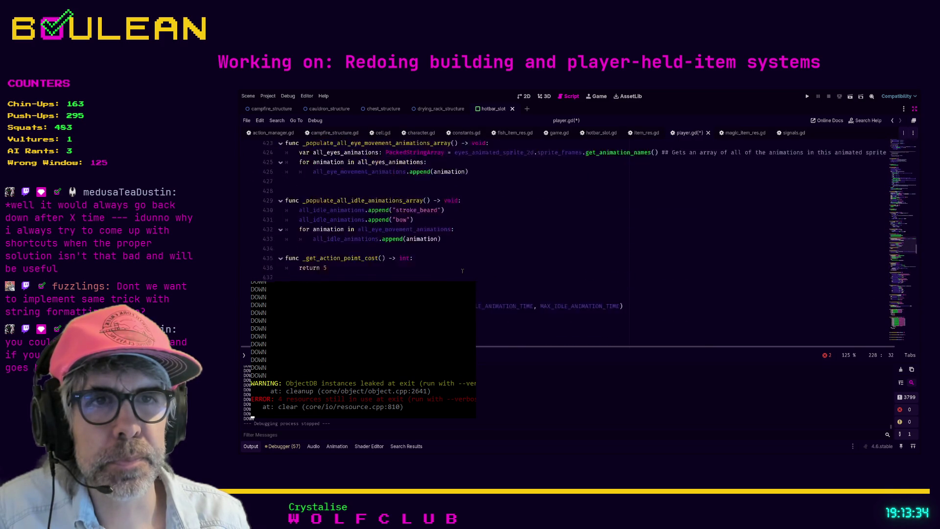
{"action": "scroll", "coordinate": [469, 279], "scroll_direction": "down", "scroll_amount": 4}
{"action": "left_click", "coordinate": [491, 262]}
{"action": "key", "text": "ctrl+f"}
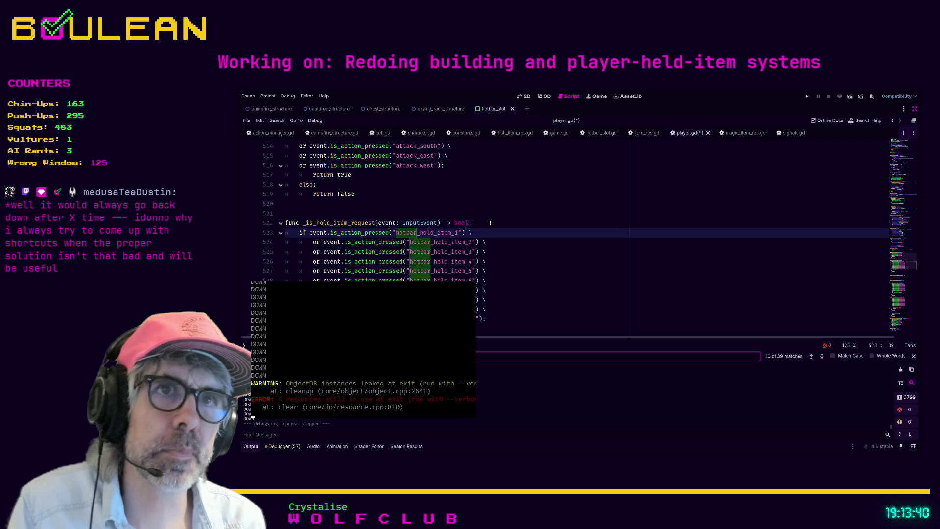
Bookmark the _is_use_item_request function at line 571 with Ctrl+Alt+B and jump back to line 227.
{"action": "scroll", "coordinate": [460, 227], "scroll_direction": "down", "scroll_amount": 3}
{"action": "scroll", "coordinate": [490, 225], "scroll_direction": "up", "scroll_amount": 3}
{"action": "scroll", "coordinate": [492, 224], "scroll_direction": "up", "scroll_amount": 2}
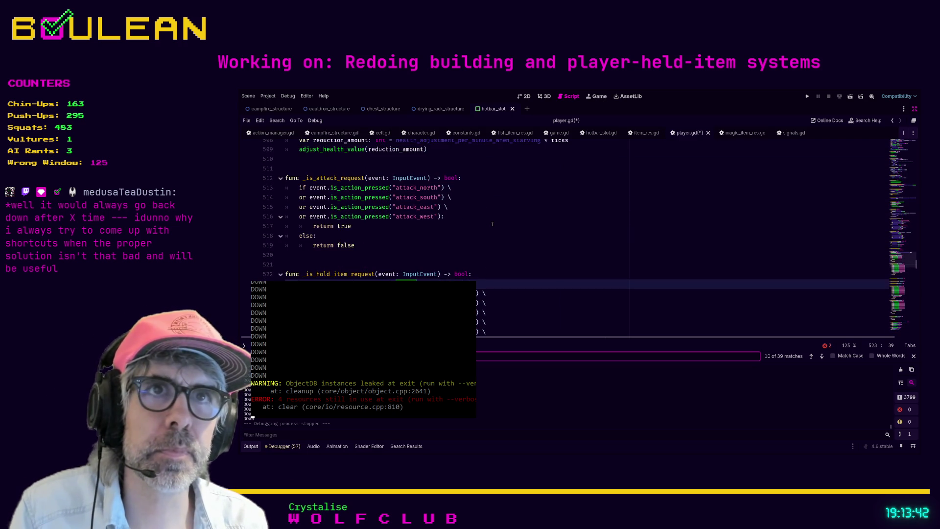
{"action": "scroll", "coordinate": [493, 223], "scroll_direction": "down", "scroll_amount": 10}
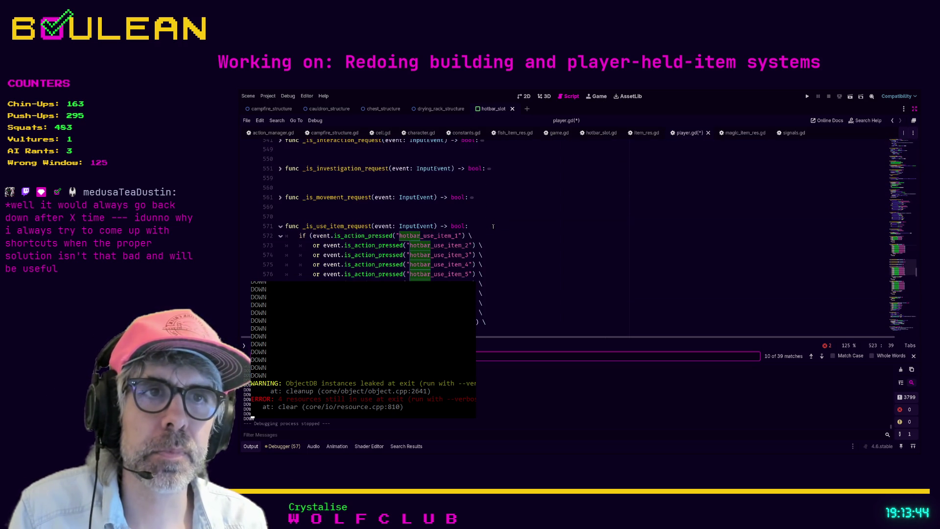
{"action": "left_click_drag", "start_coordinate": [493, 226], "coordinate": [477, 228]}
{"action": "left_click", "coordinate": [476, 233]}
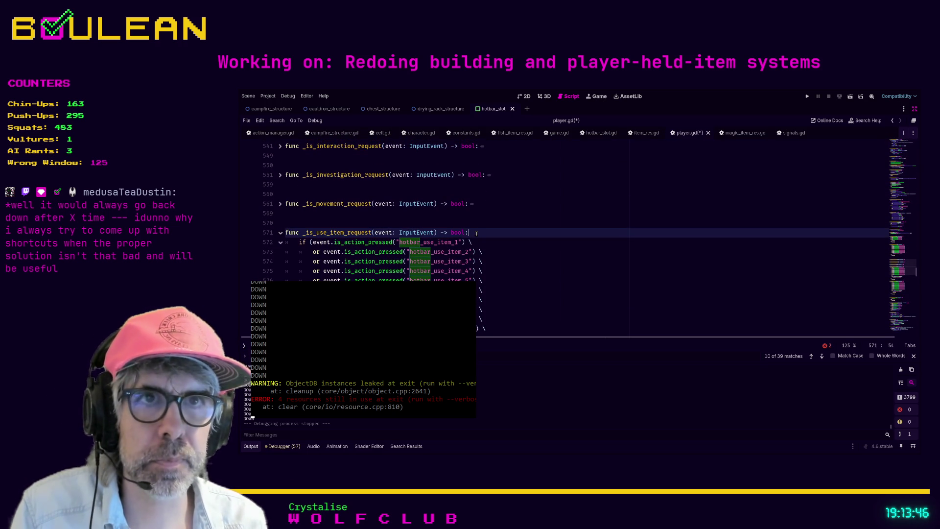
{"action": "key", "text": "ctrl+alt+b"}
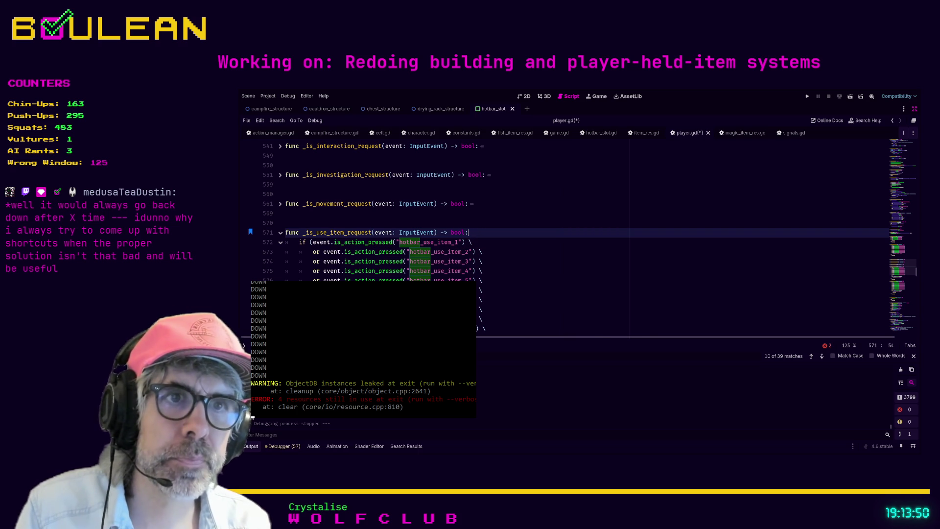
{"action": "key", "text": "alt+Left"}
Begin typing the _is_use function call after the equals sign on line 227.
{"action": "left_click", "coordinate": [422, 233]}
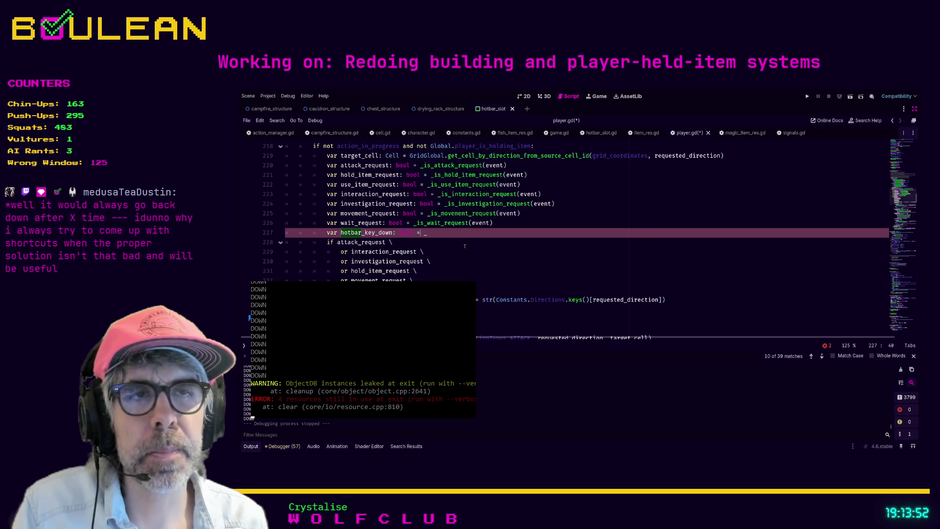
{"action": "type", "text": "is__u"}
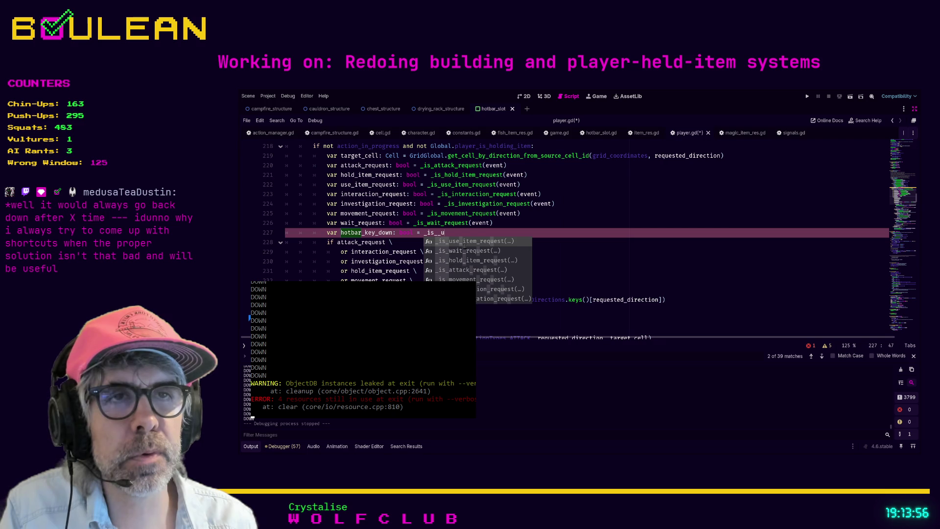
{"action": "key", "text": "BackSpace"}
{"action": "key", "text": "BackSpace"}
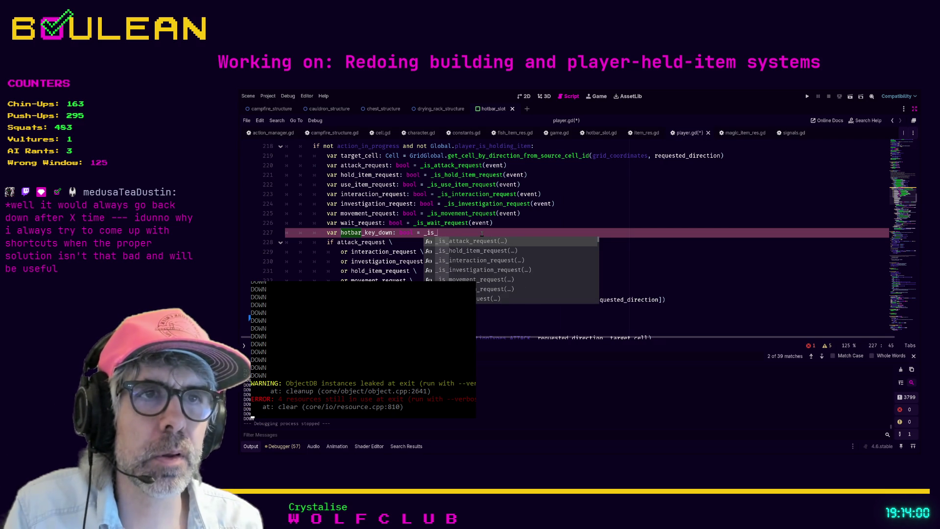
Step through the bookmarked lines, then search for the _is_use_item_request definition.
{"action": "key", "text": "ctrl+b"}
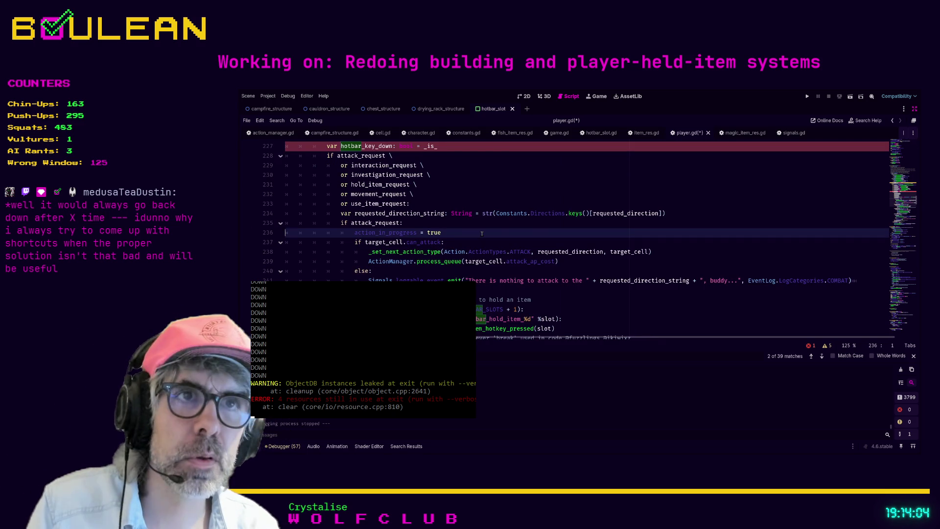
{"action": "key", "text": "ctrl+b"}
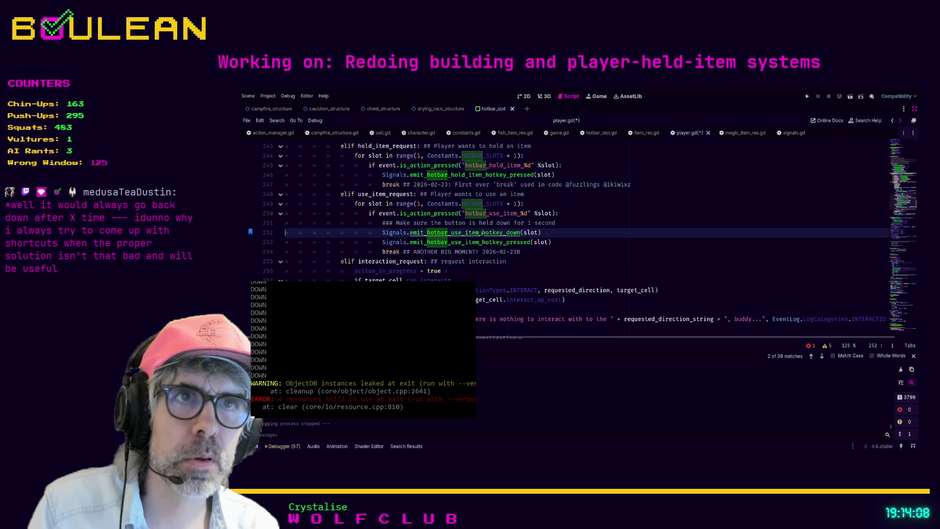
{"action": "key", "text": "ctrl+b"}
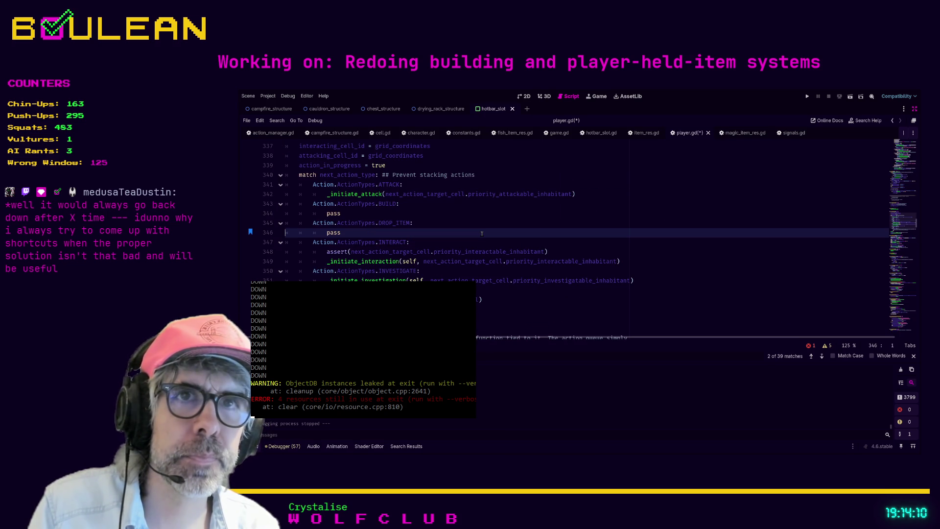
{"action": "key", "text": "ctrl+f"}
Search player.gd for is_action_ calls to find the hotbar_use_item_2 onward checks.
{"action": "type", "text": "_is_use"}
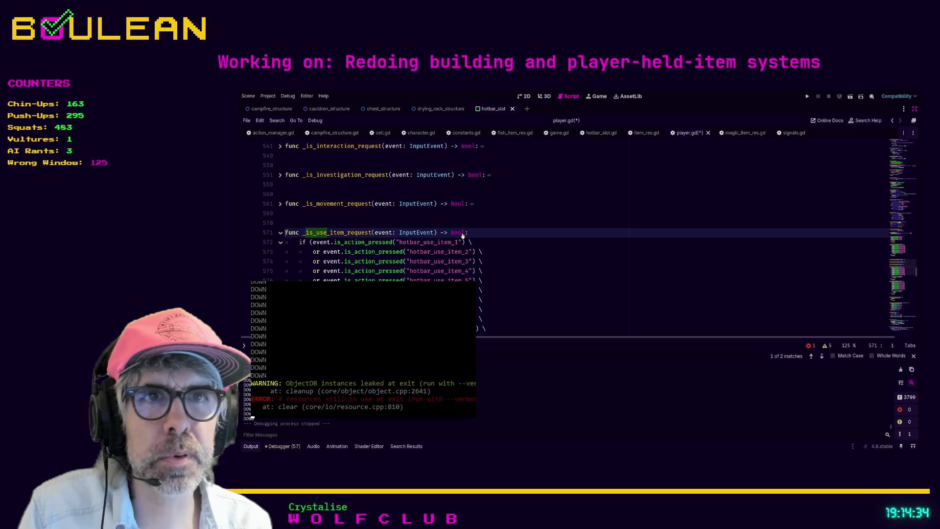
{"action": "double_click", "coordinate": [452, 252]}
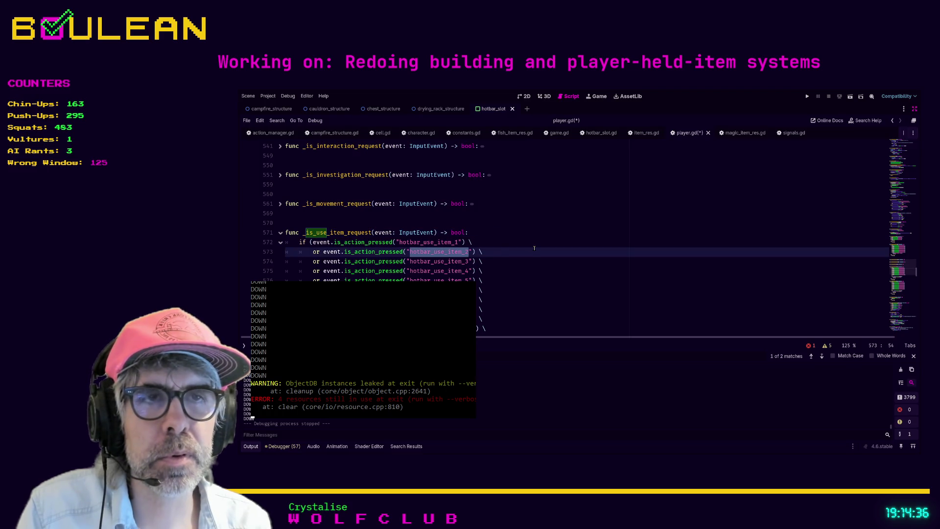
{"action": "key", "text": "ctrl+f"}
{"action": "type", "text": "is_action"}
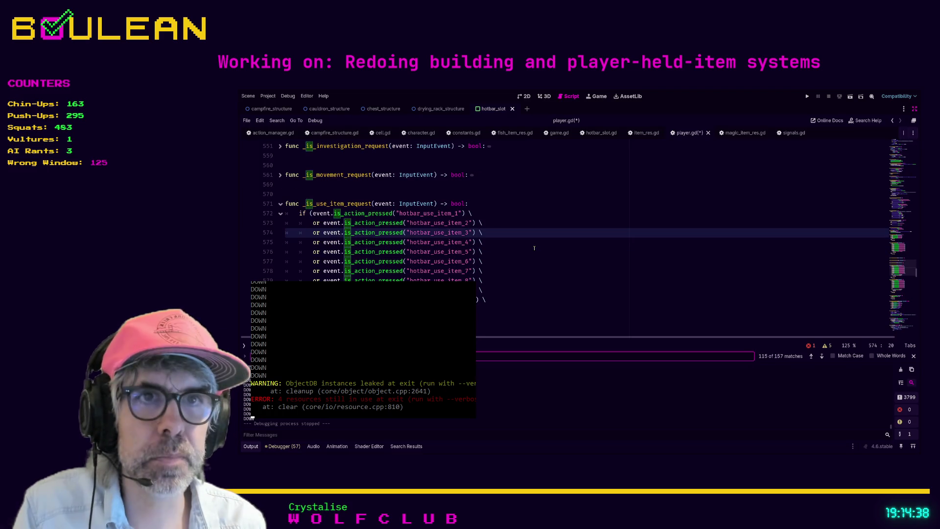
{"action": "type", "text": "_"}
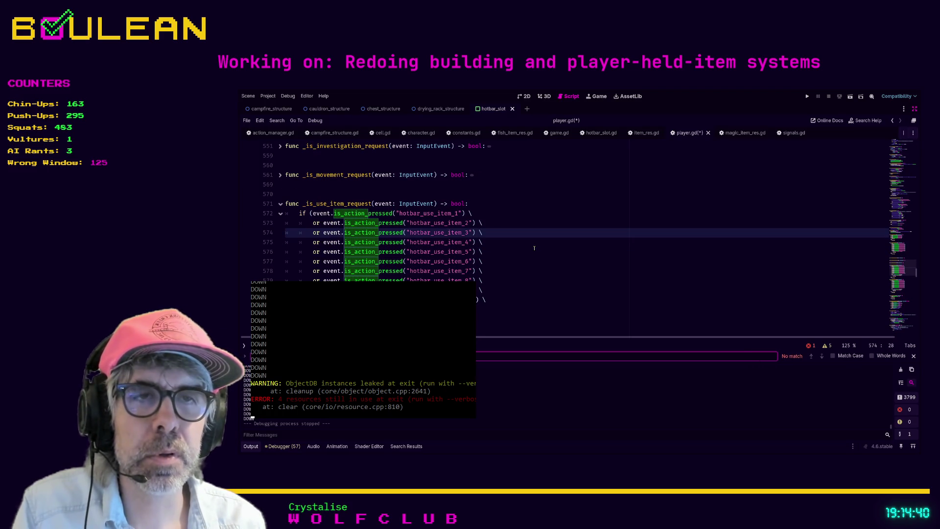
{"action": "scroll", "coordinate": [501, 244], "scroll_direction": "down", "scroll_amount": 4}
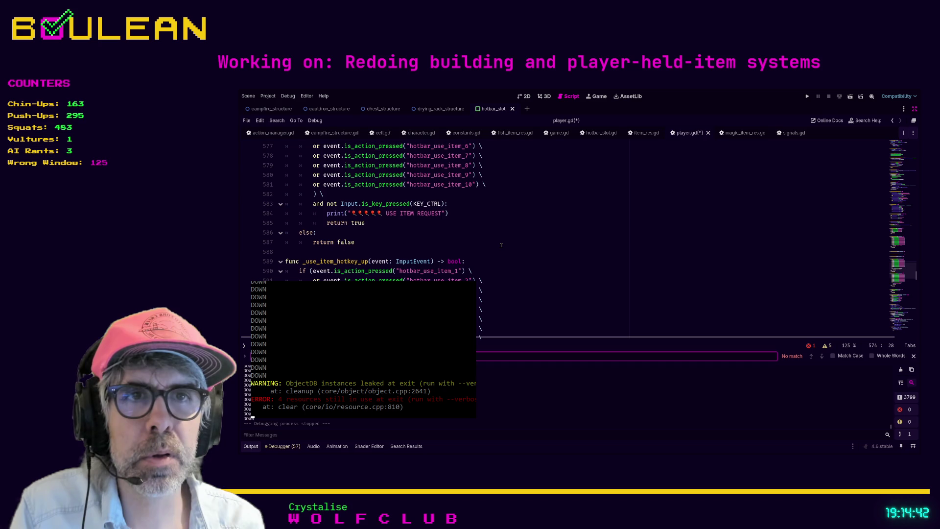
{"action": "scroll", "coordinate": [489, 241], "scroll_direction": "down", "scroll_amount": 2}
Change is_action_pressed to is_action_released on lines 591–599 using multiple carets.
{"action": "left_click", "coordinate": [409, 223]}
{"action": "key", "text": "shift+alt+Down"}
{"action": "key", "text": "shift+alt+Down"}
{"action": "key", "text": "shift+alt+Down"}
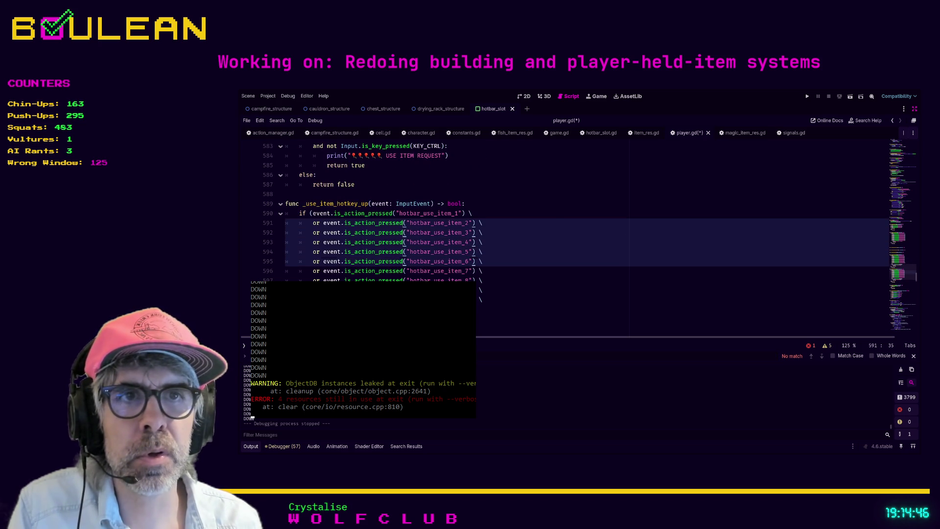
{"action": "key", "text": "BackSpace"}
{"action": "key", "text": "BackSpace"}
{"action": "key", "text": "BackSpace"}
{"action": "key", "text": "BackSpace"}
{"action": "key", "text": "BackSpace"}
{"action": "key", "text": "BackSpace"}
{"action": "type", "text": "released"}
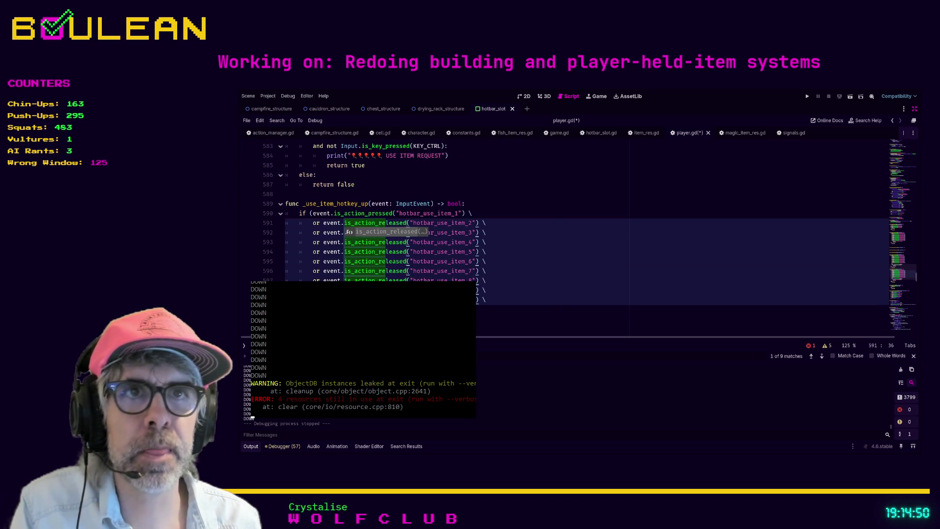
{"action": "key", "text": "Escape"}
{"action": "double_click", "coordinate": [351, 203]}
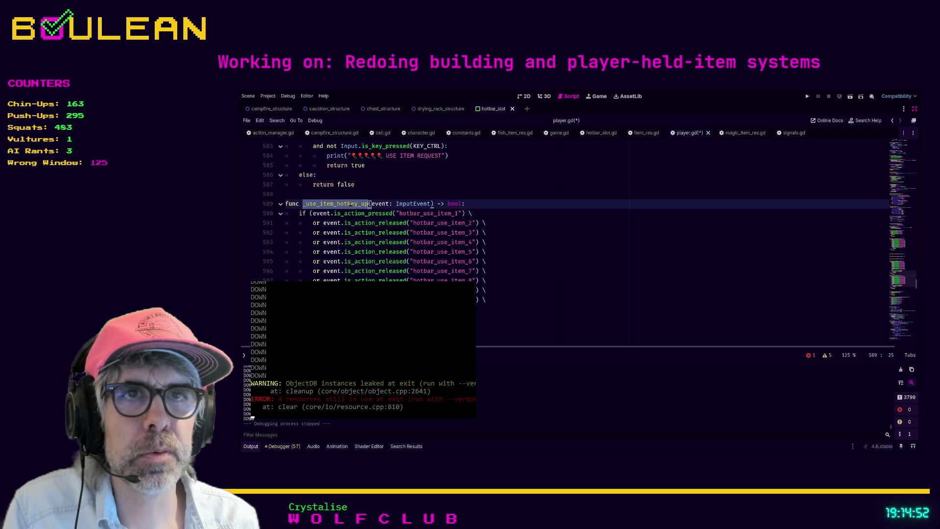
{"action": "scroll", "coordinate": [759, 224], "scroll_direction": "up", "scroll_amount": 20}
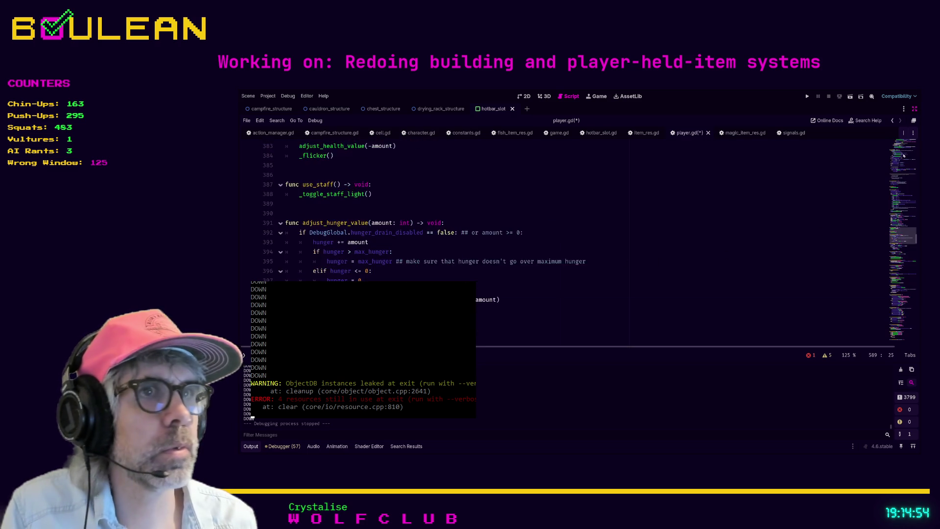
Undo the unfinished hotbar_key_down declaration on line 227.
{"action": "scroll", "coordinate": [758, 224], "scroll_direction": "up", "scroll_amount": 10}
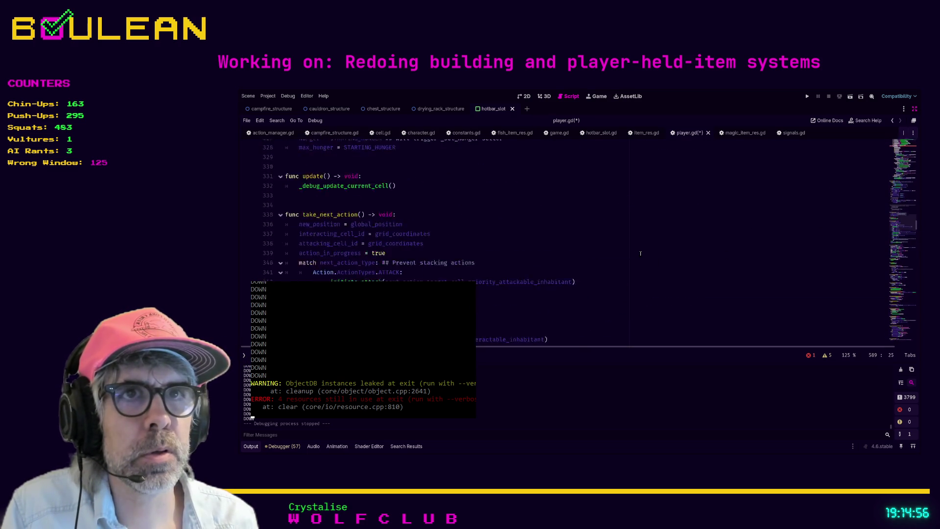
{"action": "left_click", "coordinate": [631, 216]}
{"action": "scroll", "coordinate": [617, 235], "scroll_direction": "up", "scroll_amount": 7}
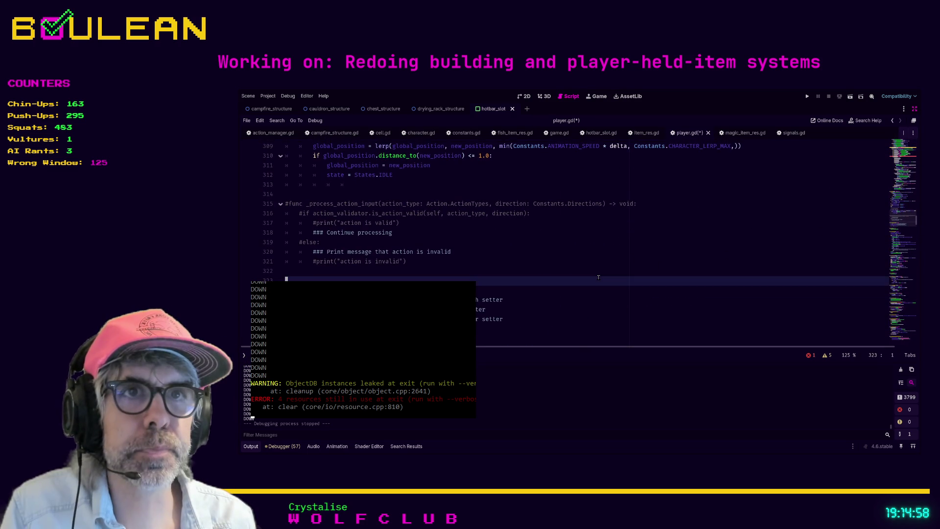
{"action": "scroll", "coordinate": [598, 277], "scroll_direction": "up", "scroll_amount": 20}
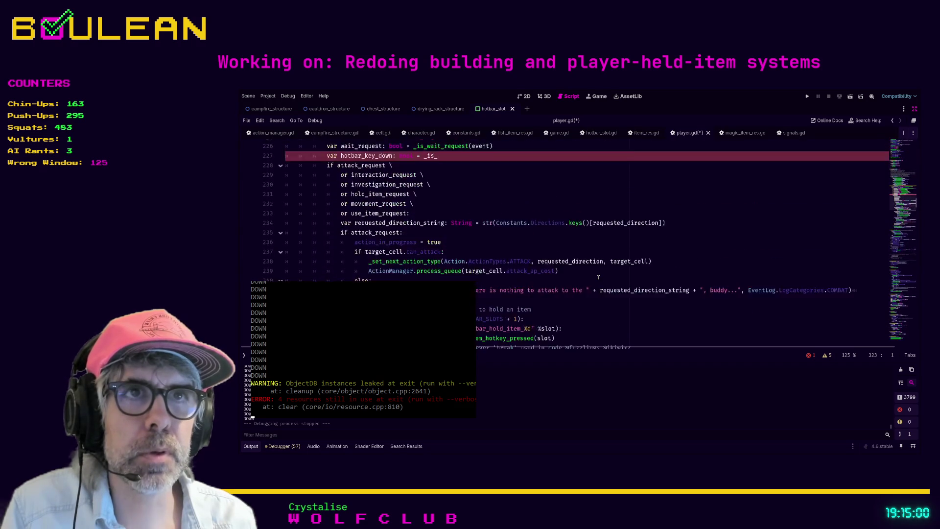
{"action": "scroll", "coordinate": [495, 253], "scroll_direction": "down", "scroll_amount": 2}
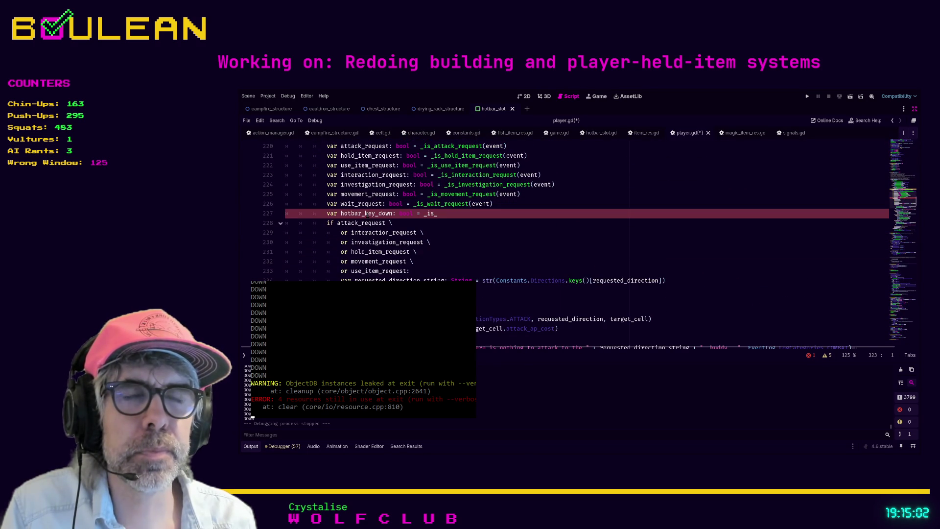
{"action": "double_click", "coordinate": [367, 214]}
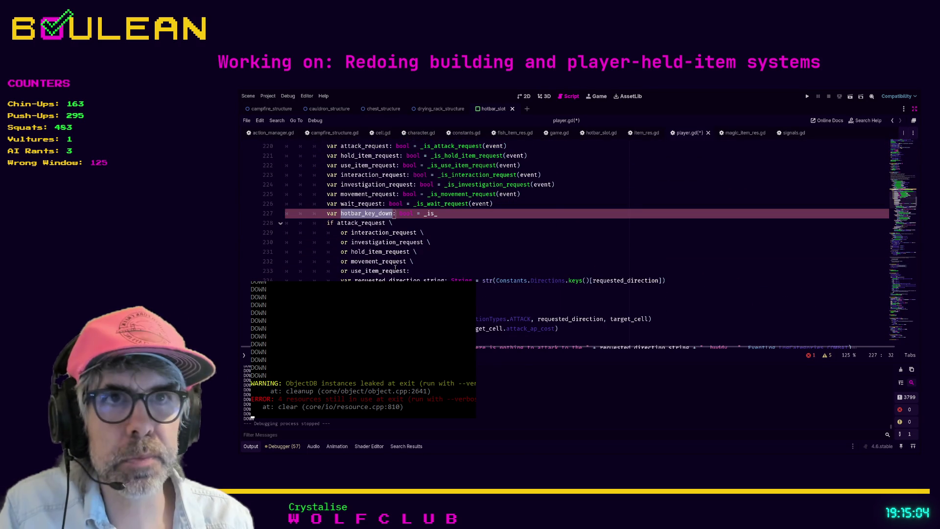
{"action": "key", "text": "ctrl+z"}
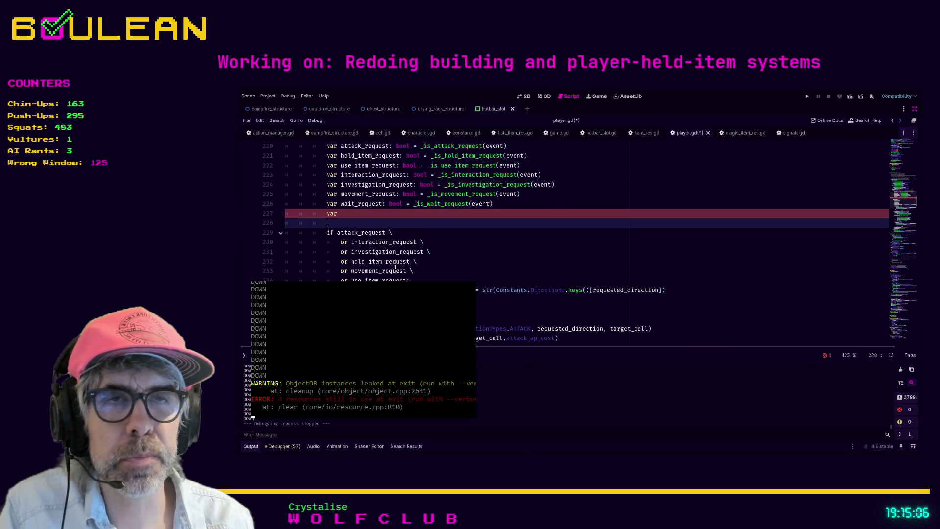
Declare var hotbar_key_up: bool = _use_item_hotkey_up(event) and remove the blank line after it.
{"action": "key", "text": "Right"}
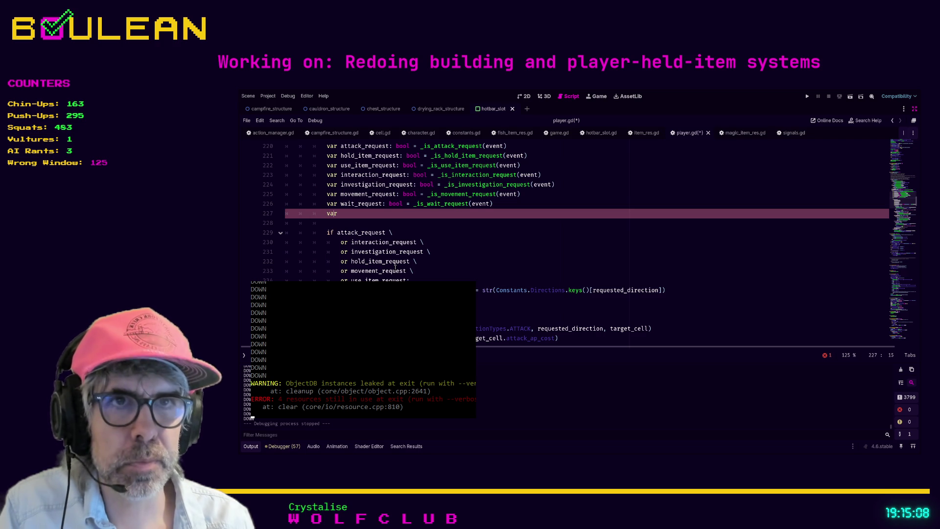
{"action": "type", "text": " hotbar_"}
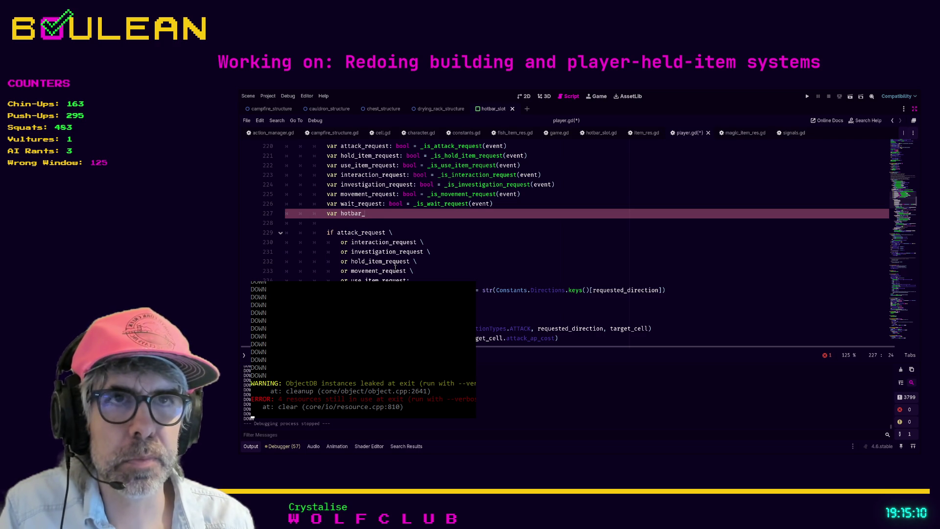
{"action": "type", "text": "key_up: "}
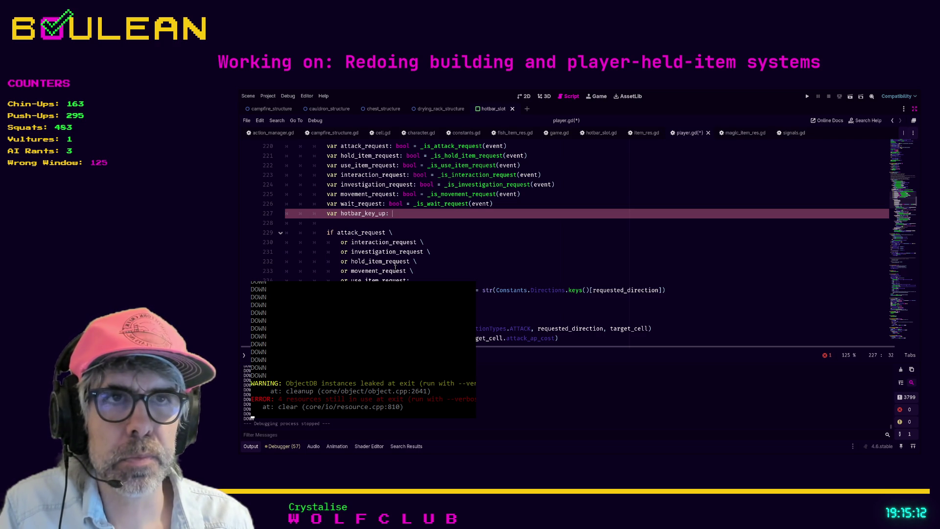
{"action": "type", "text": "bool = "}
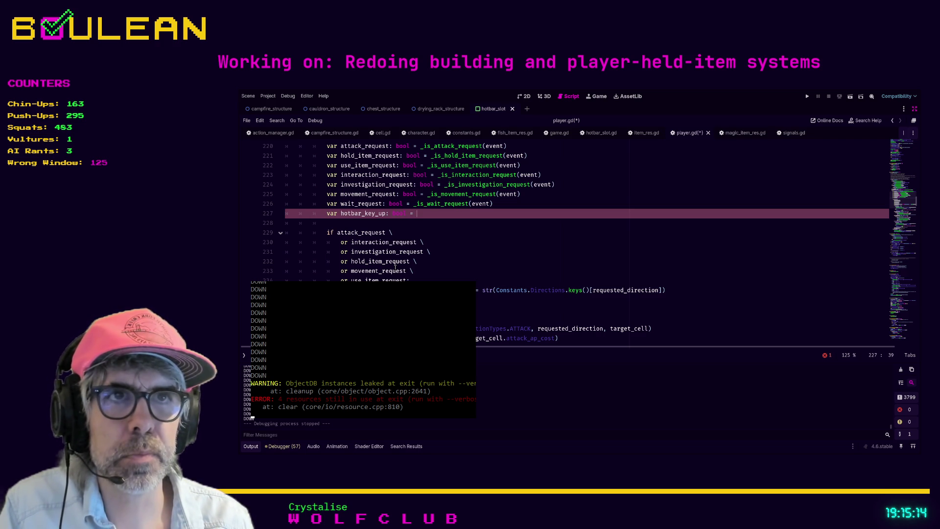
{"action": "type", "text": "Input.is_action_pre"}
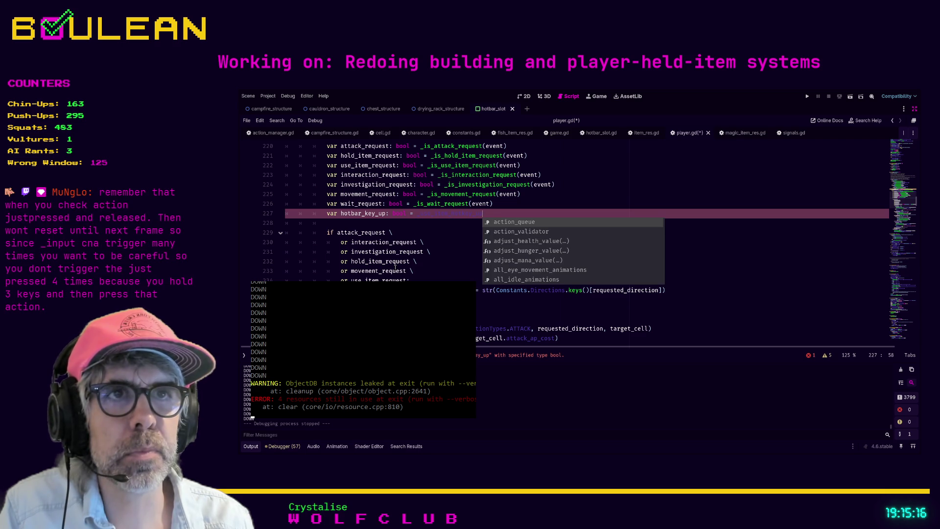
{"action": "key", "text": "BackSpace"}
{"action": "key", "text": "BackSpace"}
{"action": "key", "text": "BackSpace"}
{"action": "type", "text": "_use_item_h"}
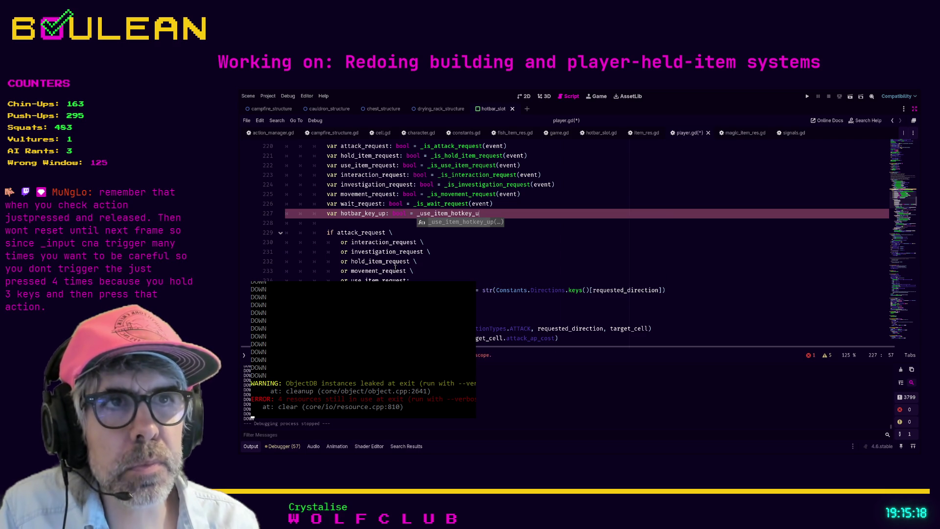
{"action": "key", "text": "Return"}
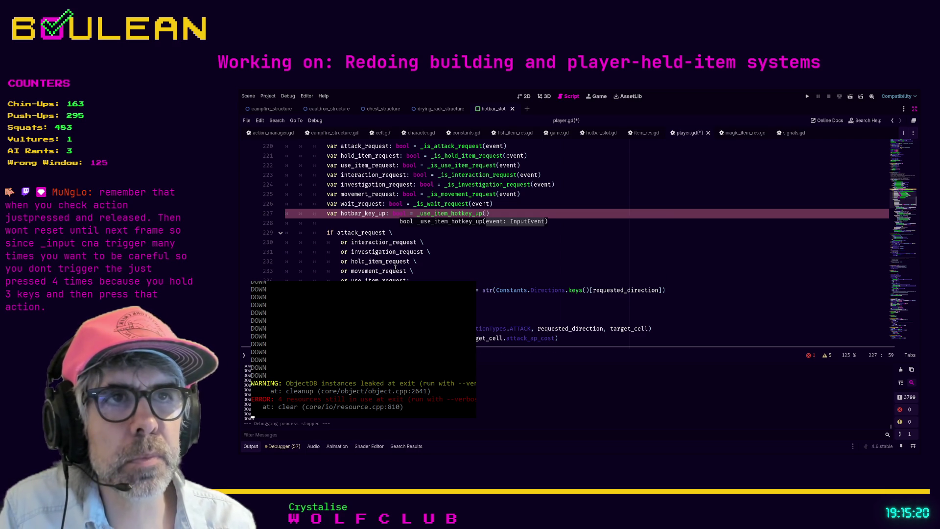
{"action": "type", "text": "event"}
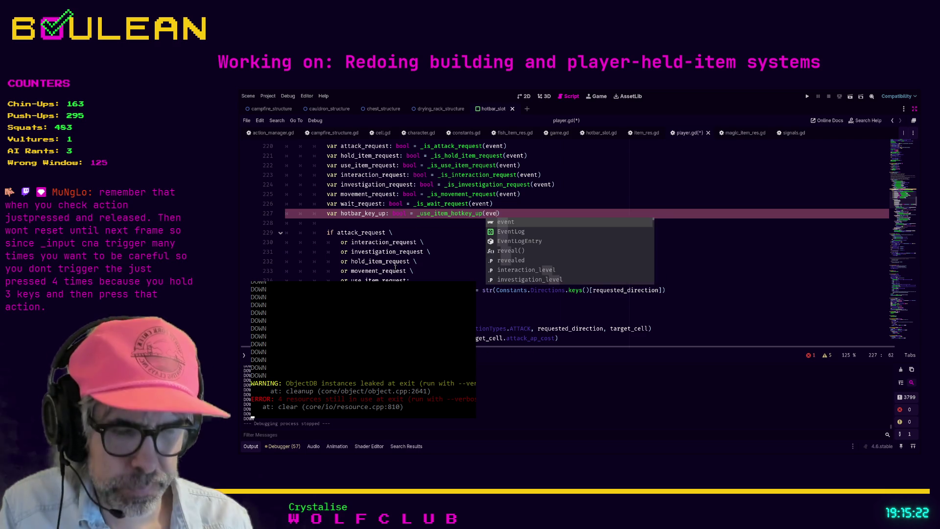
{"action": "left_click", "coordinate": [352, 223]}
{"action": "key", "text": "BackSpace"}
{"action": "key", "text": "BackSpace"}
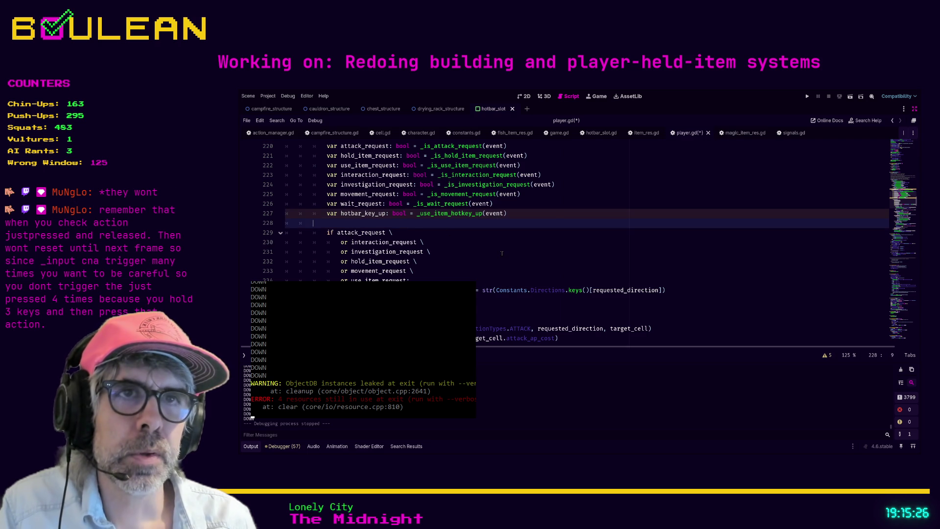
{"action": "key", "text": "BackSpace"}
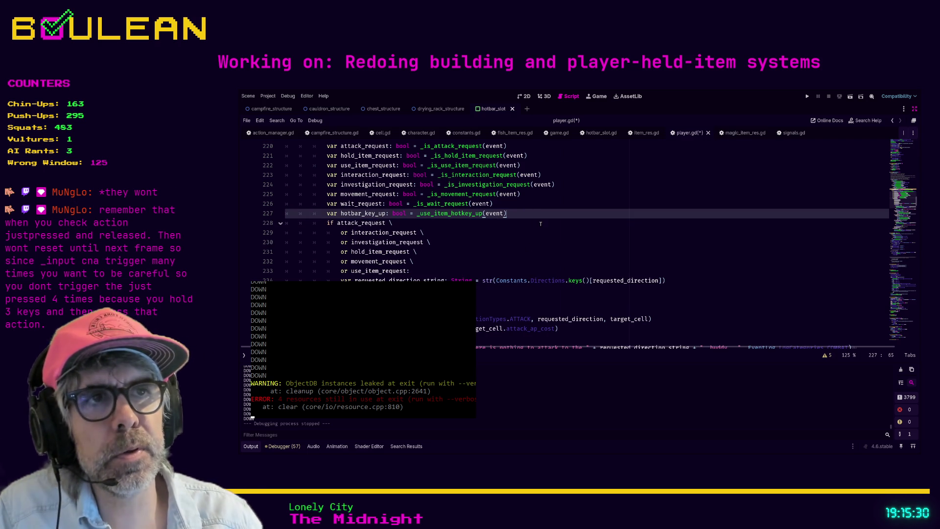
{"action": "key", "text": "Return"}
Write the condition if hotbar_key_up: on line 228.
{"action": "type", "text": "if _use_"}
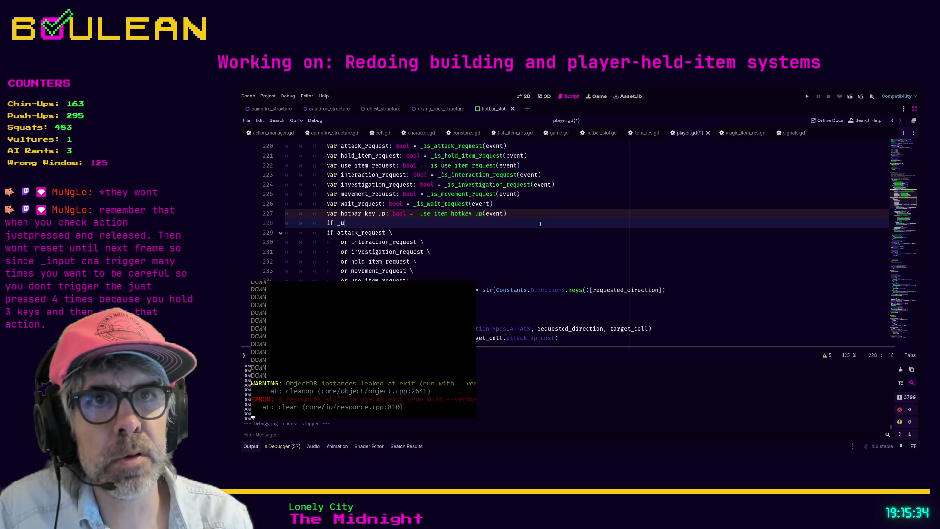
{"action": "key", "text": "Return"}
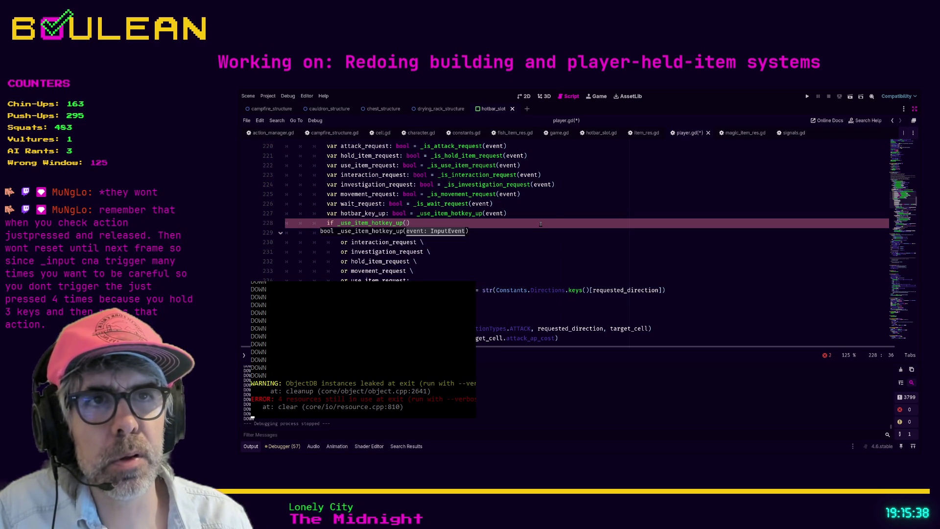
{"action": "key", "text": "Escape"}
{"action": "key", "text": "shift+Home"}
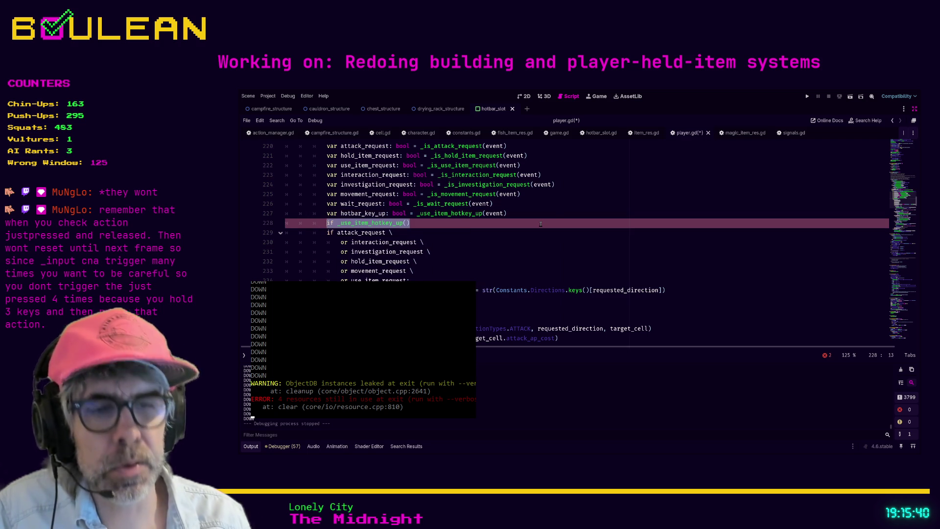
{"action": "type", "text": "if hotbar"}
{"action": "key", "text": "Return"}
{"action": "type", "text": ":"}
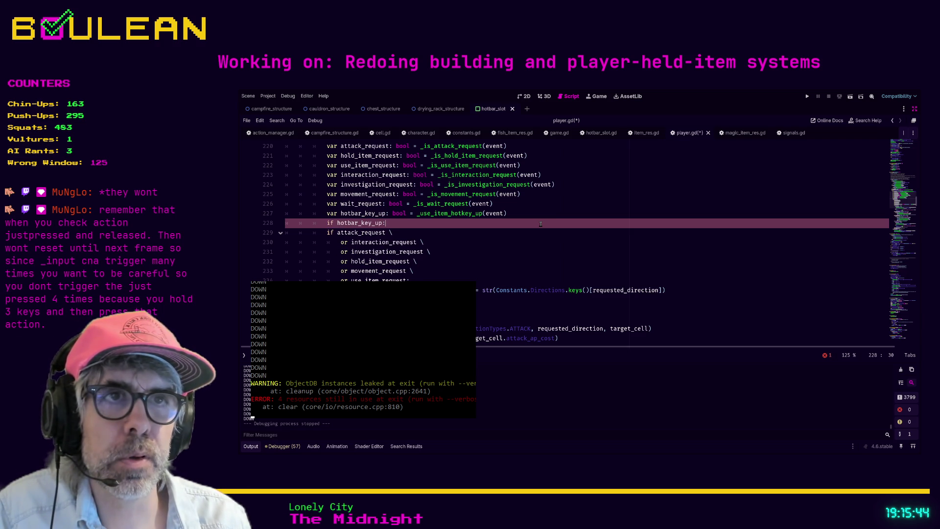
Inside the branch, call Signals.emit_hotbar_use_item_hotkey_up().
{"action": "key", "text": "Return"}
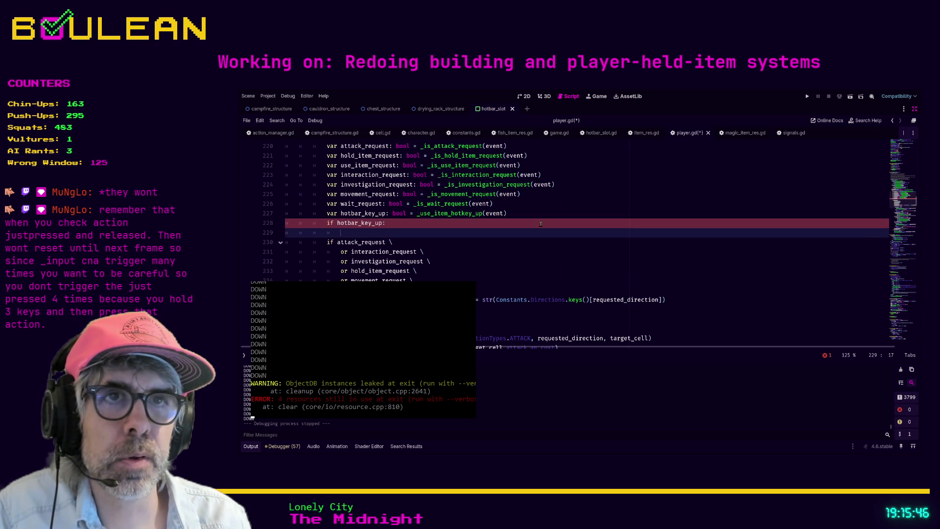
{"action": "type", "text": "Signals.emit"}
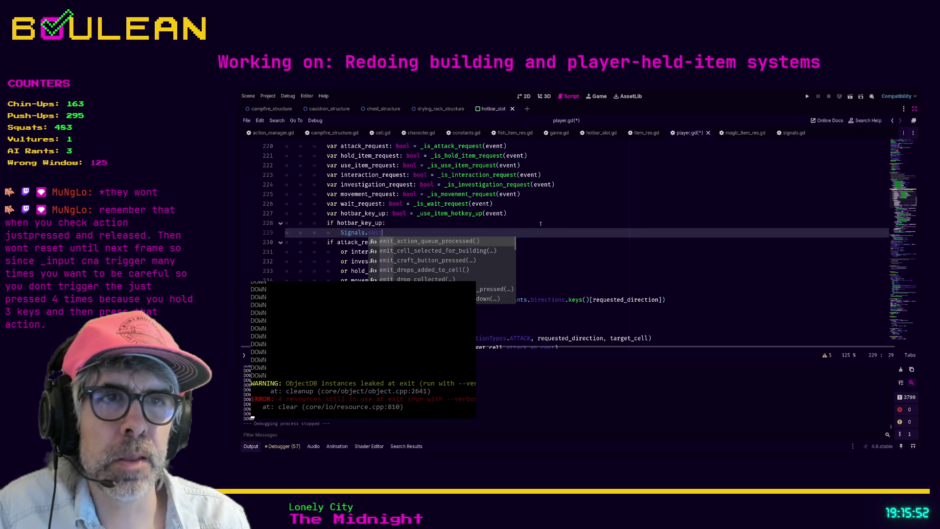
{"action": "key", "text": "Down"}
{"action": "key", "text": "Down"}
{"action": "key", "text": "Down"}
{"action": "key", "text": "Down"}
{"action": "key", "text": "Down"}
{"action": "key", "text": "Down"}
{"action": "key", "text": "Down"}
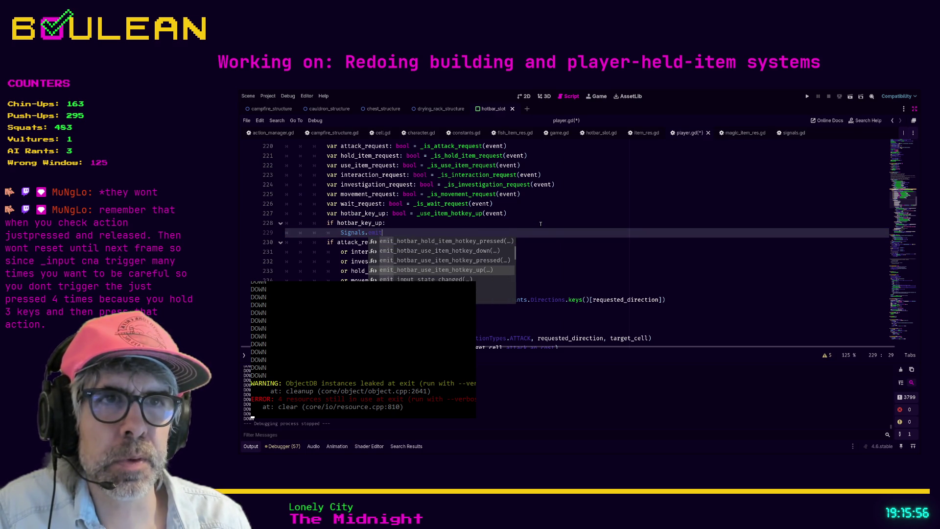
{"action": "key", "text": "Return"}
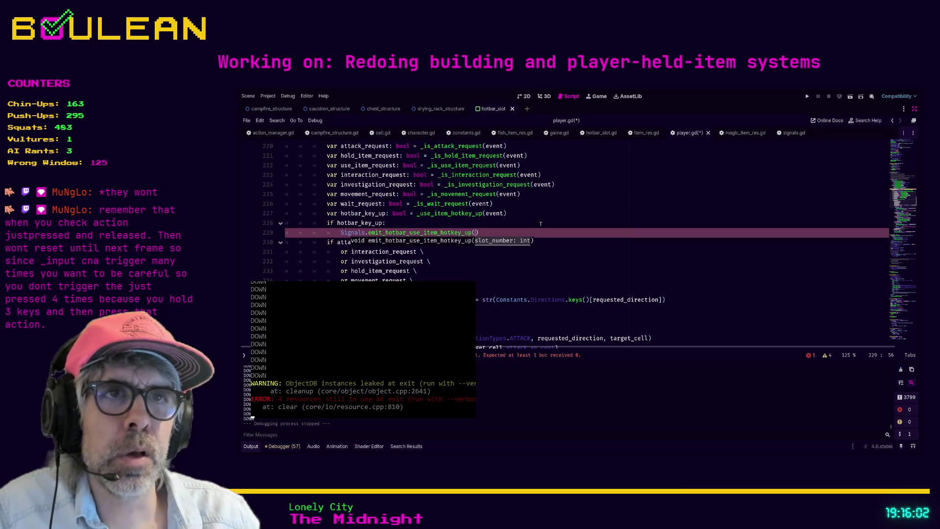
{"action": "scroll", "coordinate": [540, 224], "scroll_direction": "down", "scroll_amount": 2}
Copy the if event.is_action_pressed("hotbar_use_item_%d") slot check from lines 252–255.
{"action": "scroll", "coordinate": [540, 223], "scroll_direction": "down", "scroll_amount": 3}
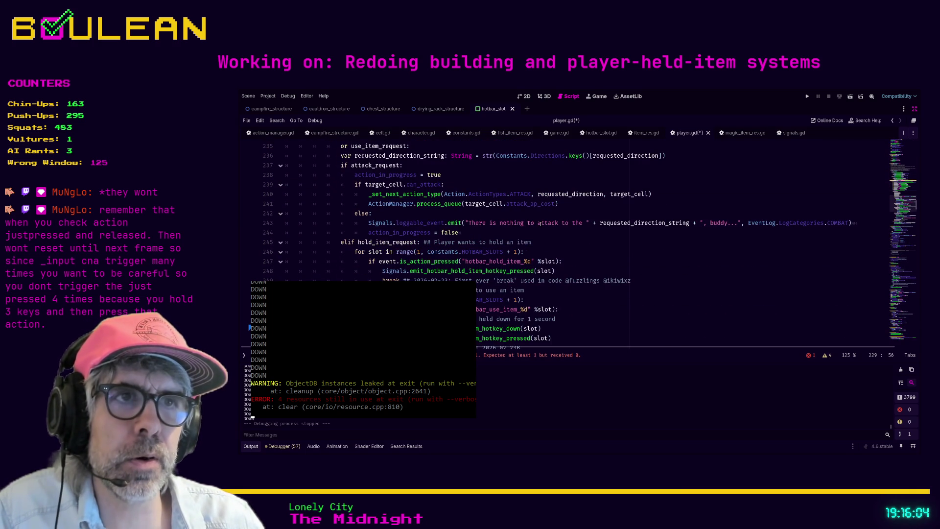
{"action": "scroll", "coordinate": [540, 224], "scroll_direction": "down", "scroll_amount": 1}
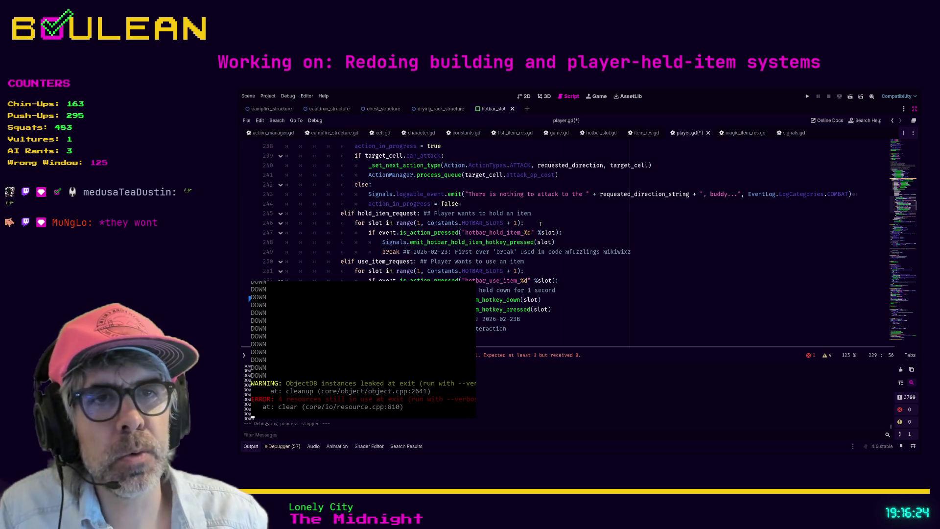
{"action": "mouse_move", "coordinate": [540, 318]}
{"action": "left_mouse_down"}
{"action": "mouse_move", "coordinate": [467, 289]}
{"action": "mouse_move", "coordinate": [285, 280]}
{"action": "left_mouse_up"}
{"action": "scroll", "coordinate": [319, 275], "scroll_direction": "up", "scroll_amount": 5}
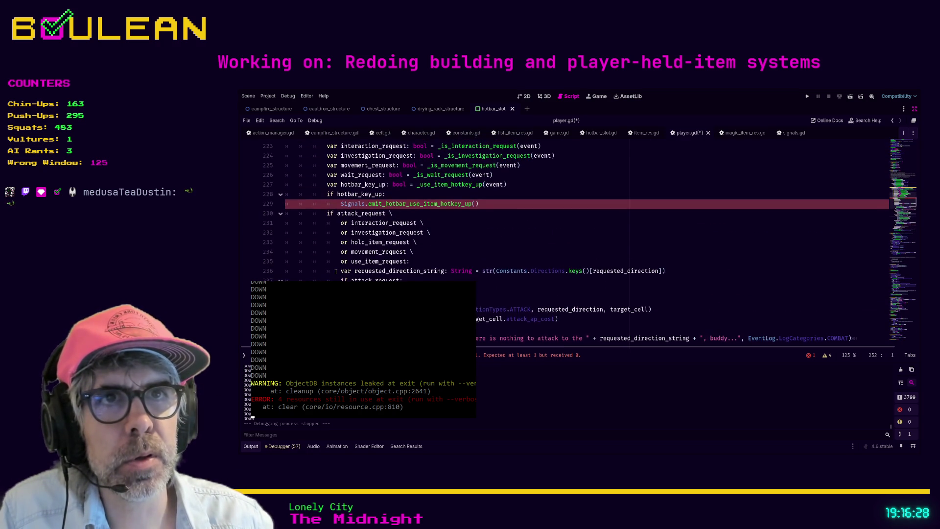
Paste the slot check under hotbar_key_up, dedent it, and make it test is_action_released.
{"action": "left_click", "coordinate": [478, 195]}
{"action": "key", "text": "Return"}
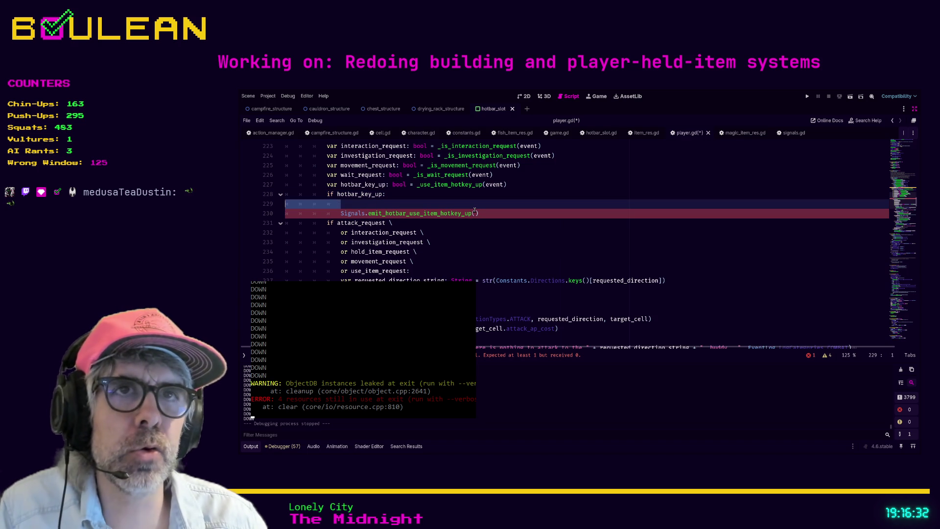
{"action": "key", "text": "ctrl+v"}
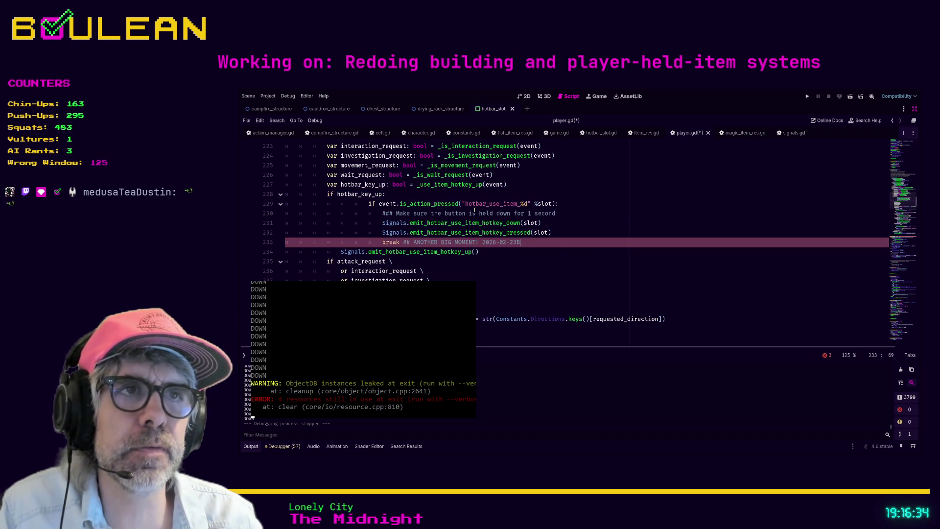
{"action": "mouse_move", "coordinate": [537, 240]}
{"action": "left_mouse_down"}
{"action": "mouse_move", "coordinate": [396, 233]}
{"action": "mouse_move", "coordinate": [287, 216]}
{"action": "mouse_move", "coordinate": [265, 202]}
{"action": "left_mouse_up"}
{"action": "key", "text": "shift+Tab"}
{"action": "key", "text": "shift+Tab"}
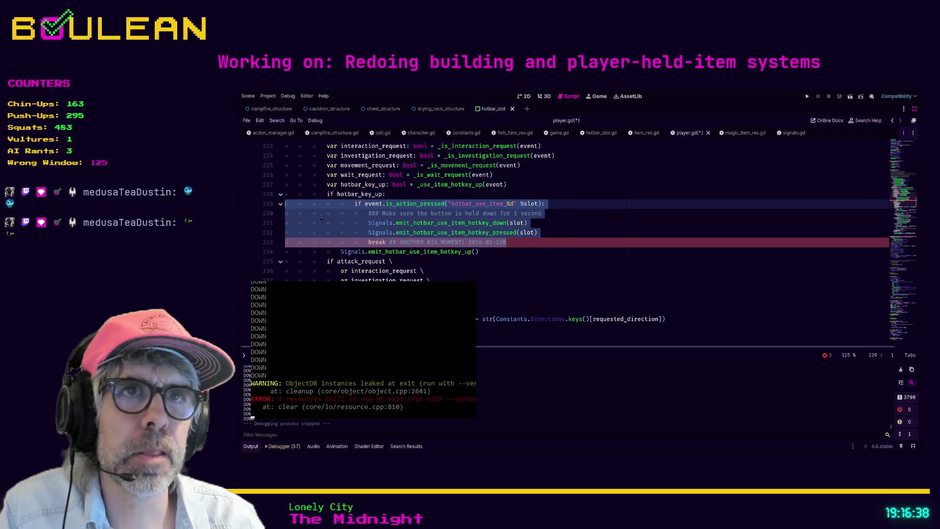
{"action": "left_click", "coordinate": [433, 203]}
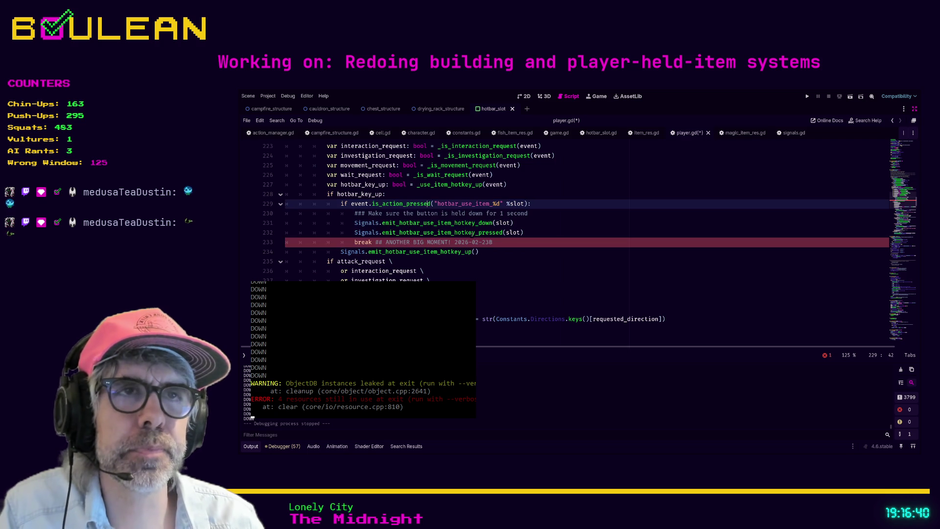
{"action": "key", "text": "BackSpace"}
{"action": "key", "text": "BackSpace"}
{"action": "key", "text": "BackSpace"}
{"action": "key", "text": "BackSpace"}
{"action": "key", "text": "BackSpace"}
{"action": "type", "text": "release"}
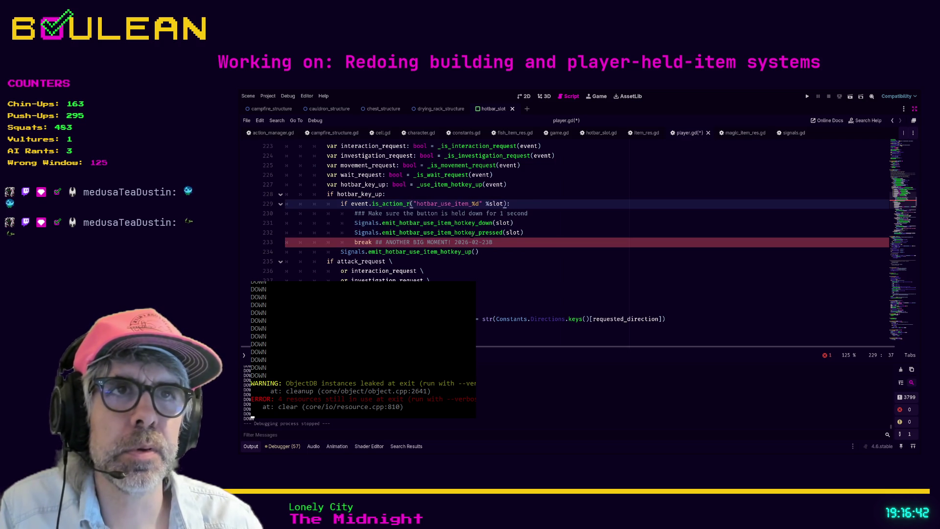
{"action": "type", "text": "d"}
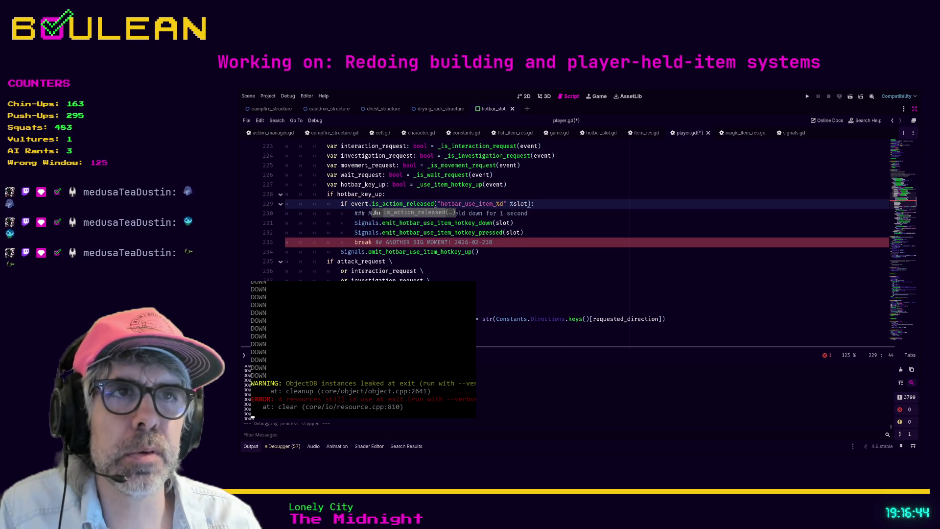
{"action": "left_click", "coordinate": [514, 247]}
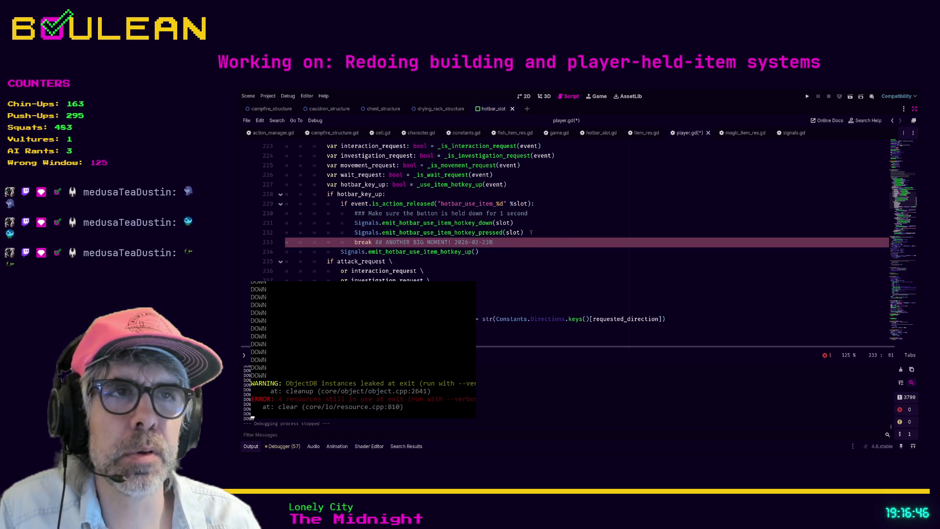
Replace the hotkey-down and hotkey-pressed emits with the hotkey-up emit, passing slot.
{"action": "left_click_drag", "start_coordinate": [477, 252], "coordinate": [267, 252]}
{"action": "key", "text": "ctrl+x"}
{"action": "left_click_drag", "start_coordinate": [524, 232], "coordinate": [285, 224]}
{"action": "key", "text": "ctrl+v"}
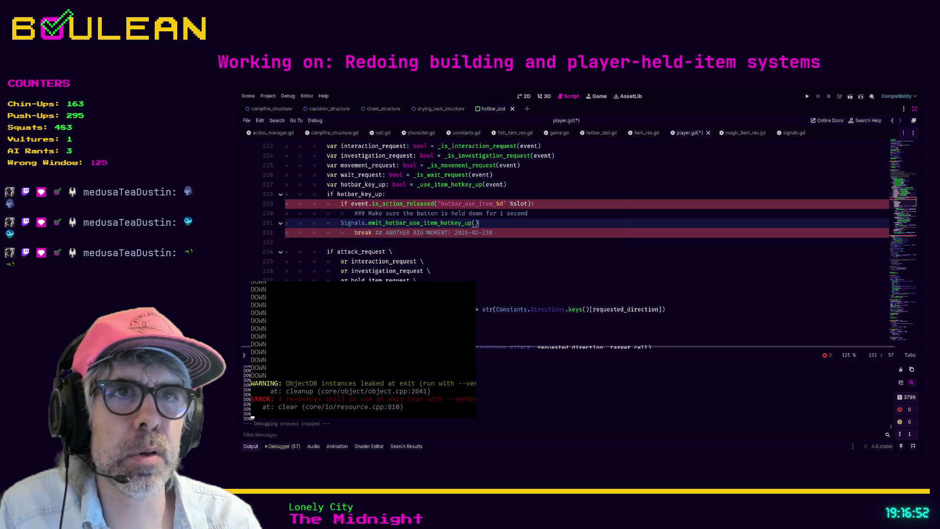
{"action": "left_click", "coordinate": [337, 224]}
{"action": "key", "text": "Tab"}
{"action": "left_click", "coordinate": [488, 223]}
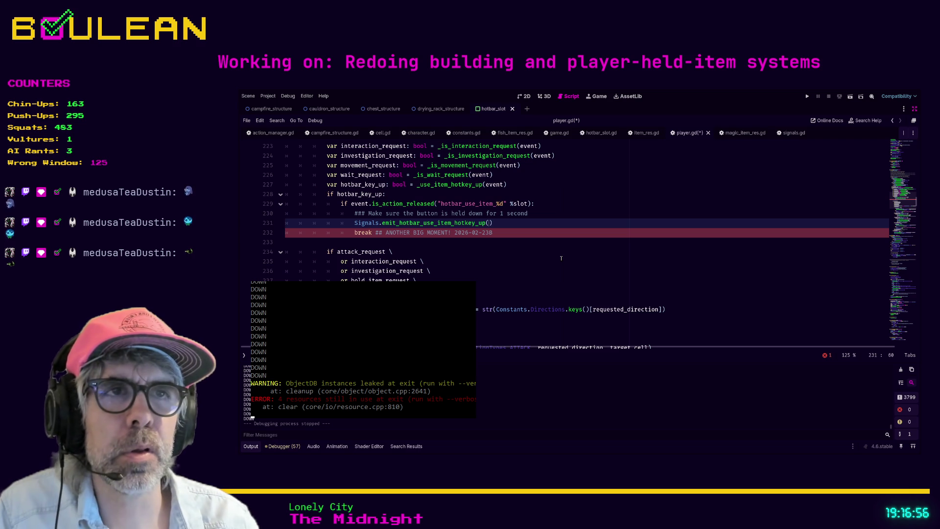
{"action": "type", "text": "slot"}
{"action": "left_click", "coordinate": [472, 256]}
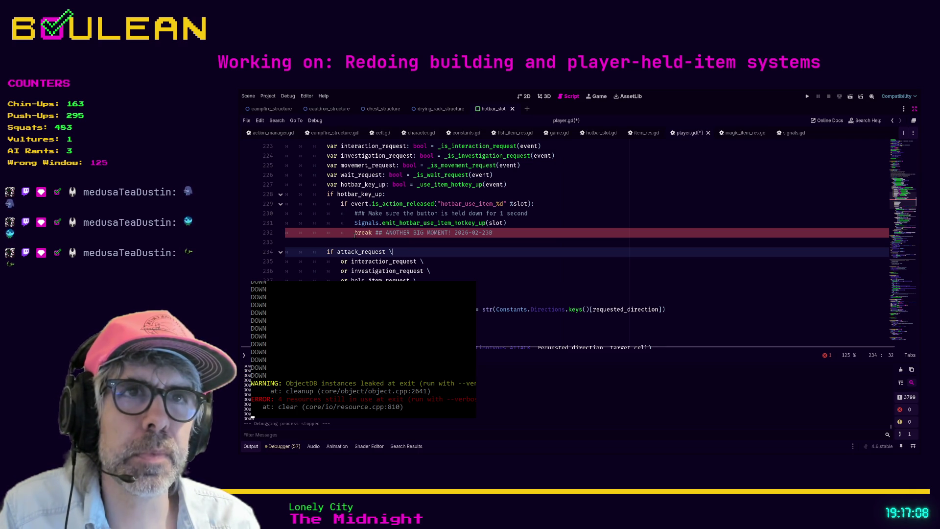
Undo the emit-line replacement, restoring the original hotkey-up emit line.
{"action": "left_click", "coordinate": [355, 232]}
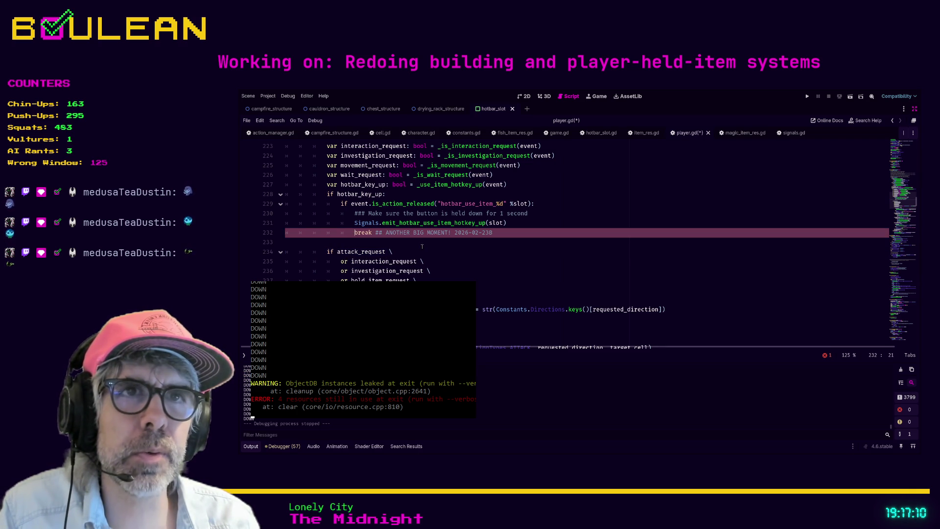
{"action": "key", "text": "ctrl+z"}
{"action": "key", "text": "ctrl+z"}
{"action": "key", "text": "ctrl+z"}
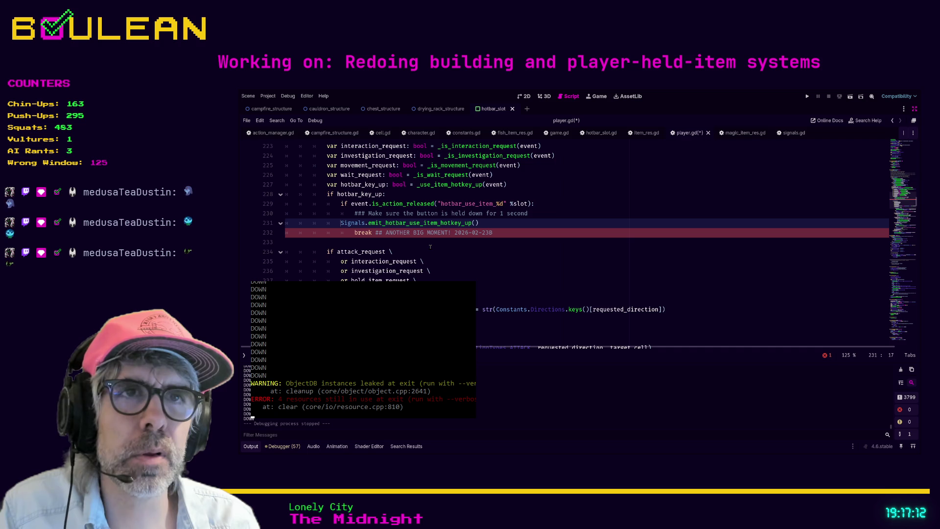
{"action": "key", "text": "ctrl+z"}
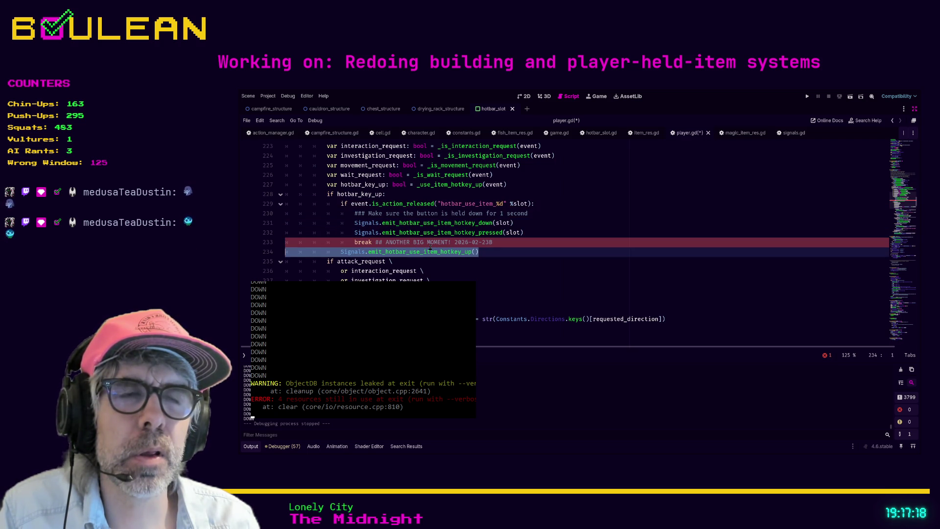
Revert the check to is_action_pressed and copy the whole for slot loop on lines 256–261.
{"action": "key", "text": "ctrl+z"}
{"action": "key", "text": "ctrl+z"}
{"action": "key", "text": "ctrl+z"}
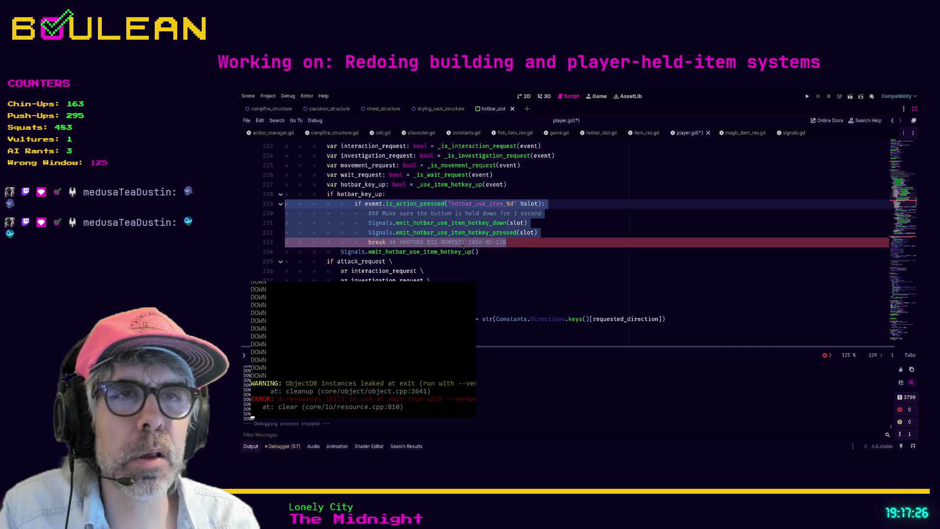
{"action": "scroll", "coordinate": [540, 250], "scroll_direction": "down", "scroll_amount": 9}
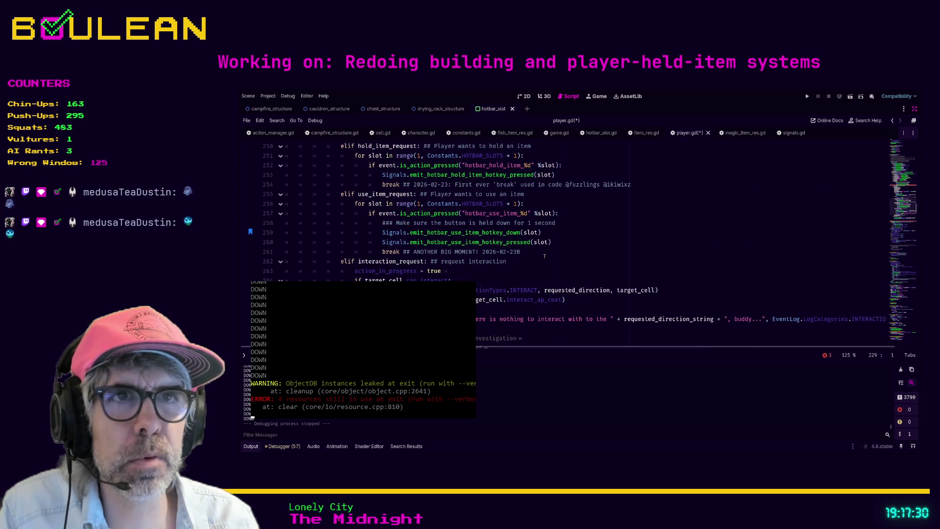
{"action": "mouse_move", "coordinate": [531, 251]}
{"action": "left_mouse_down"}
{"action": "mouse_move", "coordinate": [313, 247]}
{"action": "mouse_move", "coordinate": [283, 209]}
{"action": "left_mouse_up"}
{"action": "scroll", "coordinate": [318, 235], "scroll_direction": "up", "scroll_amount": 5}
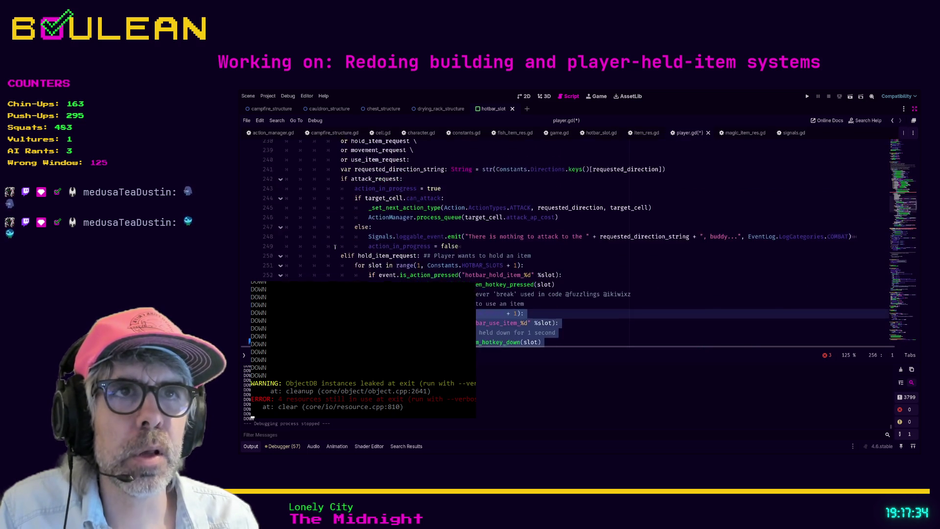
{"action": "scroll", "coordinate": [351, 260], "scroll_direction": "down", "scroll_amount": 3}
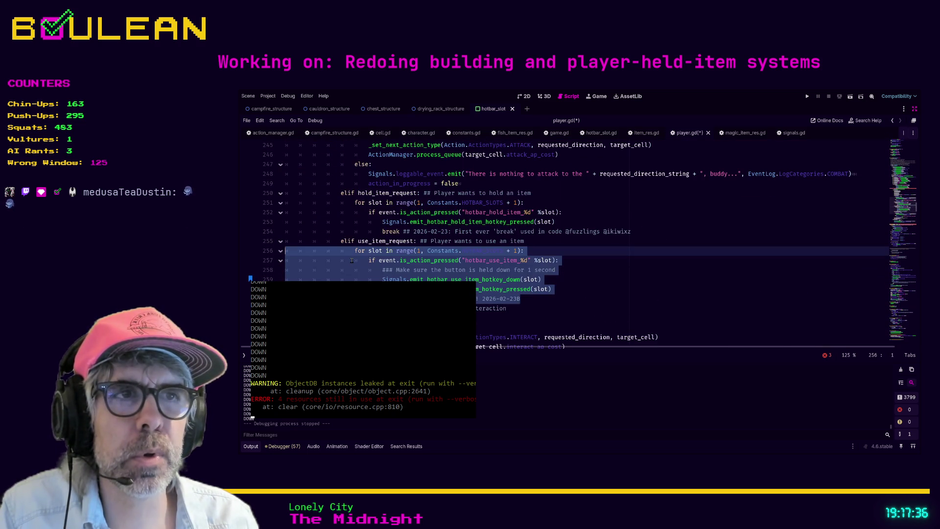
{"action": "scroll", "coordinate": [352, 260], "scroll_direction": "up", "scroll_amount": 8}
{"action": "scroll", "coordinate": [352, 260], "scroll_direction": "up", "scroll_amount": 2}
{"action": "scroll", "coordinate": [351, 260], "scroll_direction": "down", "scroll_amount": 1}
{"action": "left_click", "coordinate": [531, 287]}
Replace the nested check with the copied for slot in range(1, Constants.HOTBAR_SLOTS + 1) loop, dedented.
{"action": "mouse_move", "coordinate": [531, 287]}
{"action": "left_mouse_down"}
{"action": "mouse_move", "coordinate": [392, 271]}
{"action": "mouse_move", "coordinate": [354, 251]}
{"action": "left_mouse_up"}
{"action": "key", "text": "ctrl+v"}
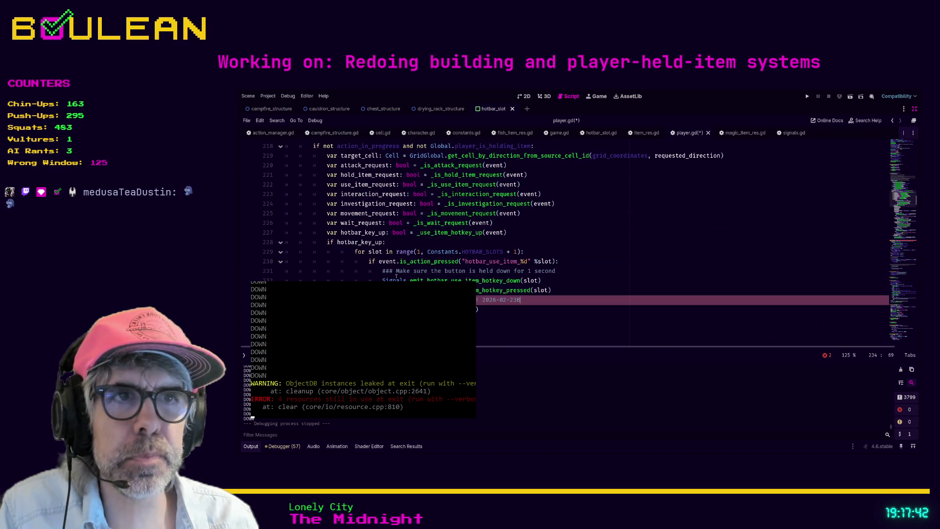
{"action": "key", "text": "shift+Up"}
{"action": "key", "text": "shift+Up"}
{"action": "key", "text": "shift+Up"}
{"action": "key", "text": "shift+Home"}
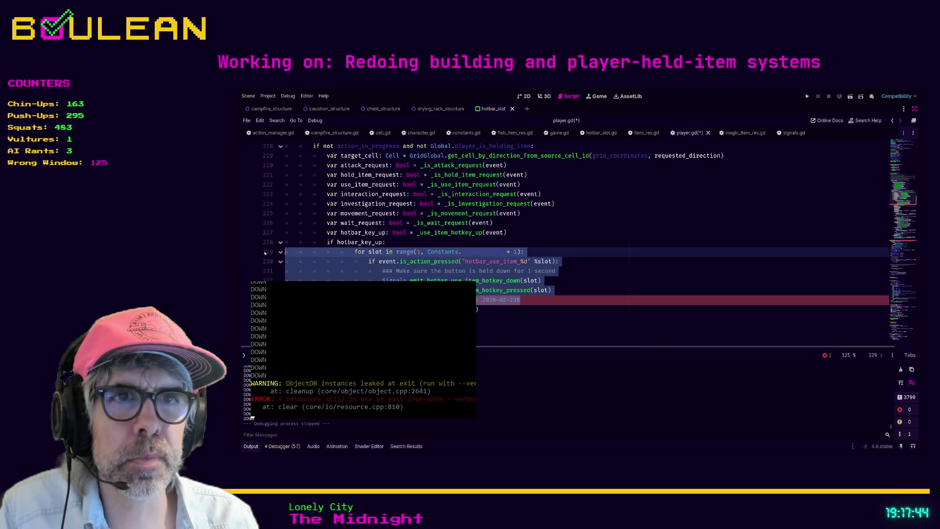
{"action": "key", "text": "shift+Tab"}
Indent emit_hotbar_use_item_hotkey_up(slot) into the loop and delete the hotkey-down and hotkey-pressed emits.
{"action": "left_click", "coordinate": [481, 310]}
{"action": "type", "text": "slot"}
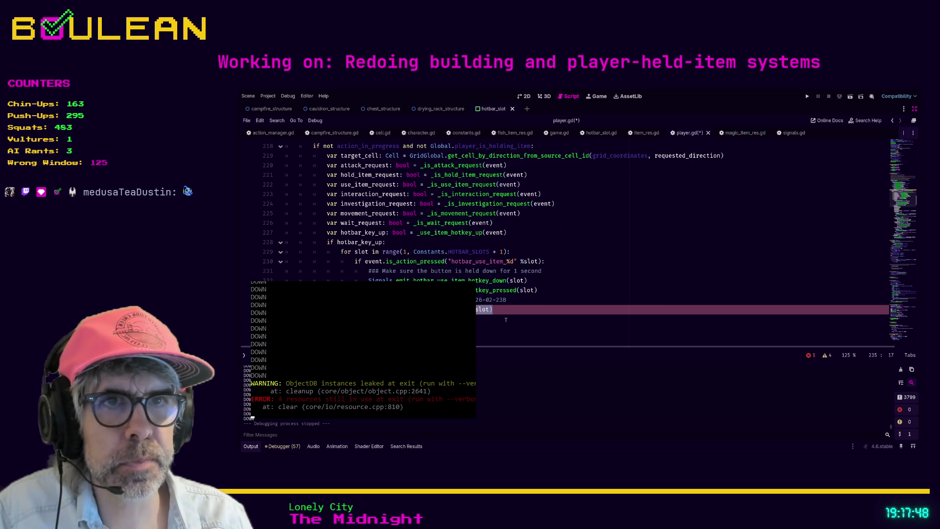
{"action": "key", "text": "ctrl+z"}
{"action": "key", "text": "ctrl+z"}
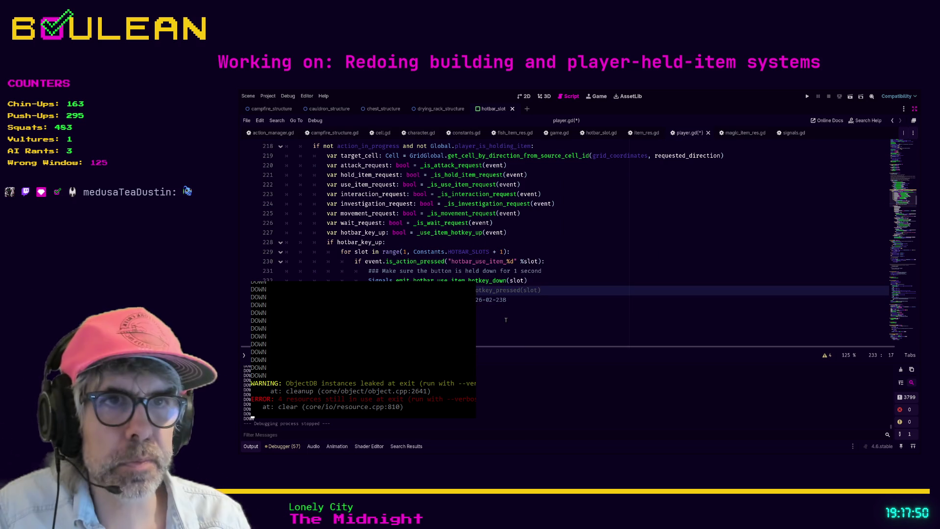
{"action": "key", "text": "ctrl+z"}
{"action": "key", "text": "ctrl+z"}
{"action": "key", "text": "ctrl+z"}
{"action": "key", "text": "Tab"}
{"action": "key", "text": "Tab"}
{"action": "key", "text": "Down"}
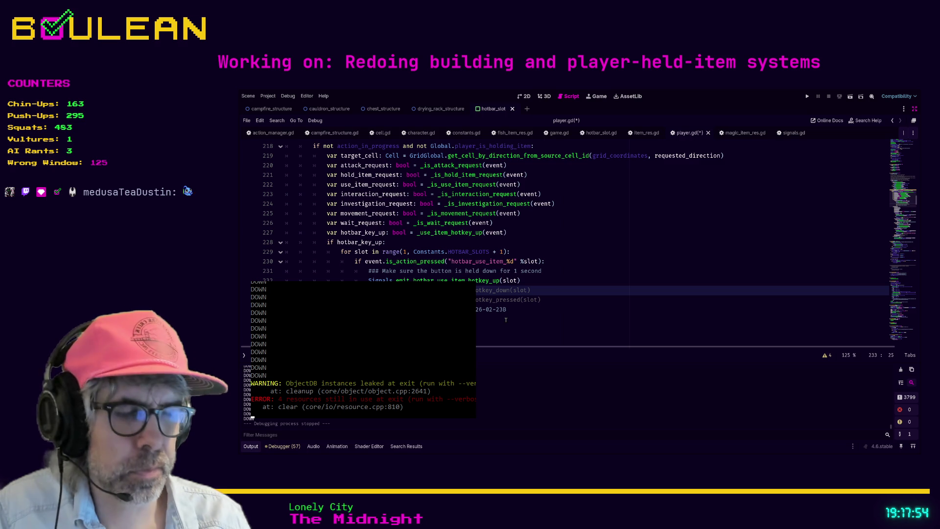
{"action": "key", "text": "ctrl+shift+k"}
{"action": "key", "text": "ctrl+shift+k"}
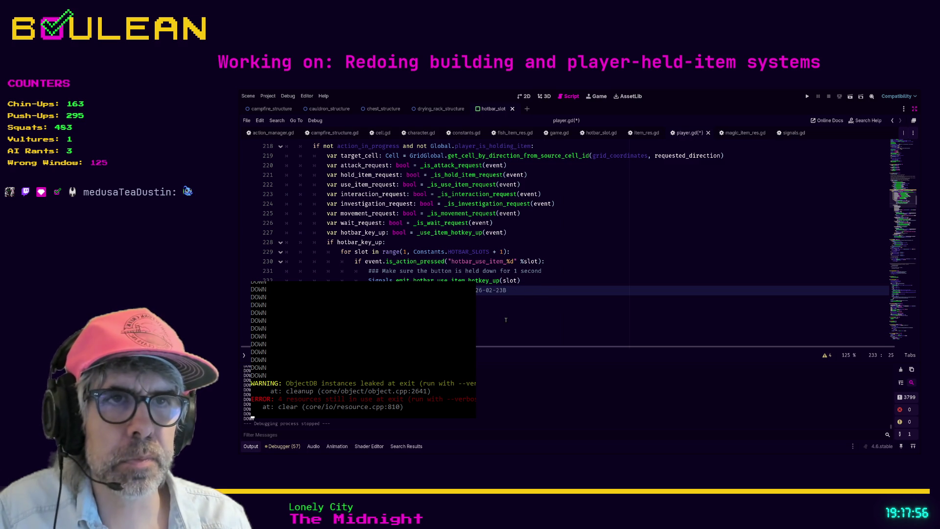
{"action": "key", "text": "Down"}
{"action": "key", "text": "BackSpace"}
{"action": "key", "text": "BackSpace"}
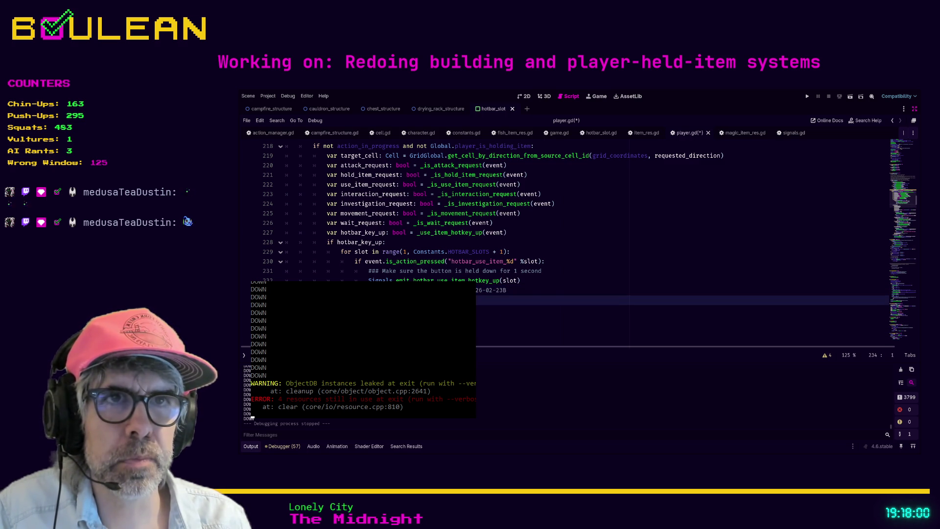
{"action": "key", "text": "BackSpace"}
{"action": "key", "text": "BackSpace"}
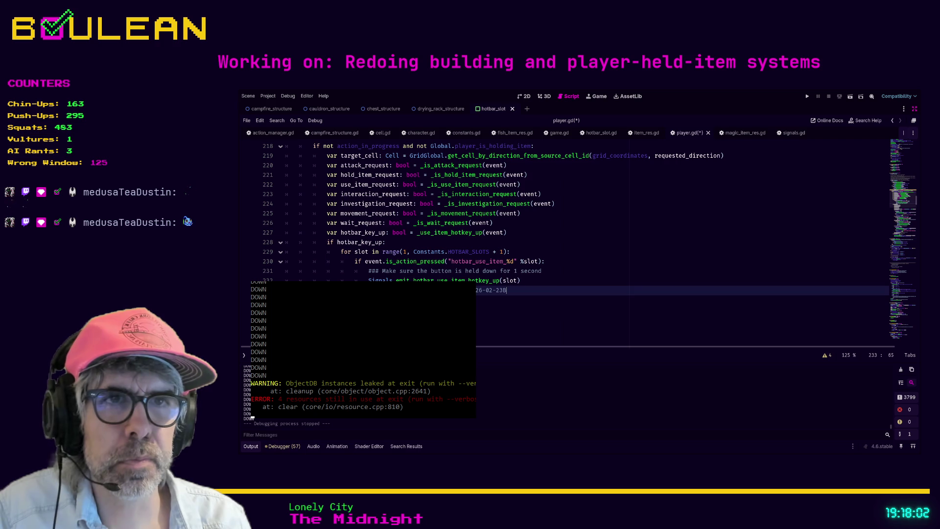
{"action": "key", "text": "Return"}
{"action": "key", "text": "Return"}
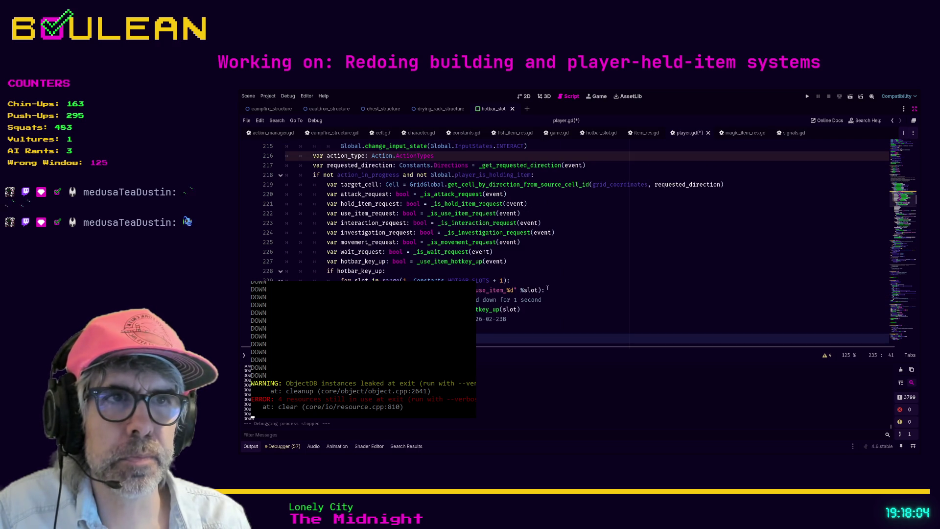
Save player.gd and run the game with F5.
{"action": "key", "text": "ctrl+s"}
{"action": "left_click", "coordinate": [547, 288]}
{"action": "key", "text": "F5"}
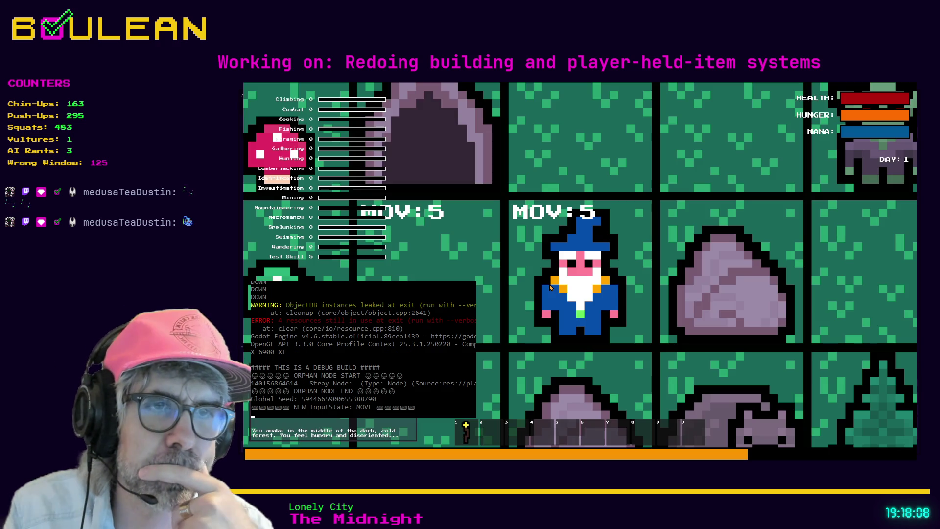
Collect the Green and Red Mushrooms and hold the red mushroom from hotbar slot 2.
{"action": "key", "text": "e"}
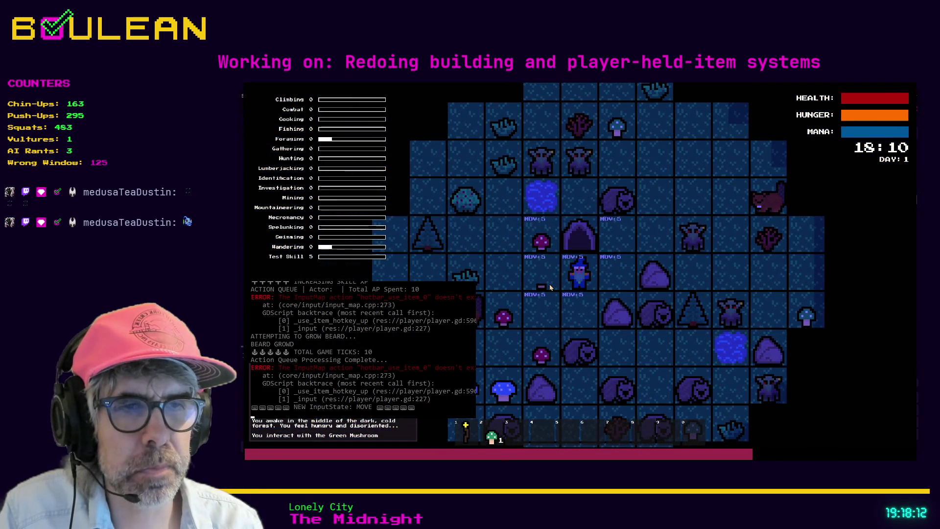
{"action": "key", "text": "e"}
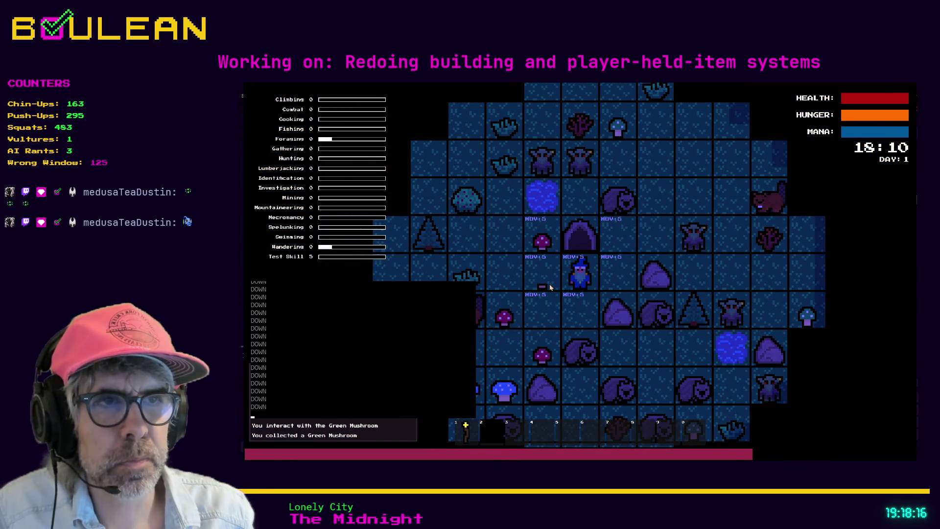
{"action": "key", "text": "Left"}
{"action": "key", "text": "e"}
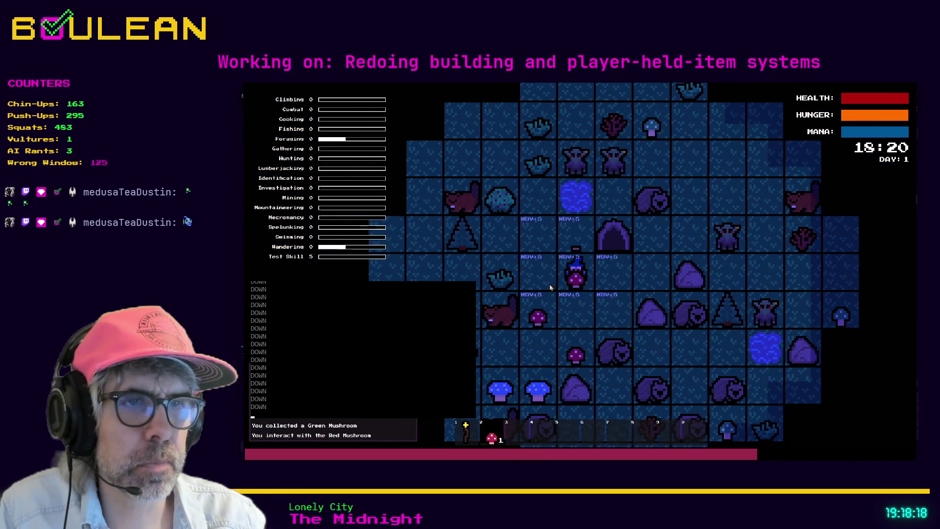
{"action": "key", "text": "e"}
{"action": "key", "text": "Left"}
{"action": "key", "text": "2"}
Gather the Grass Tuft, try a hotbar item on the rock, then close the game.
{"action": "key", "text": "Left"}
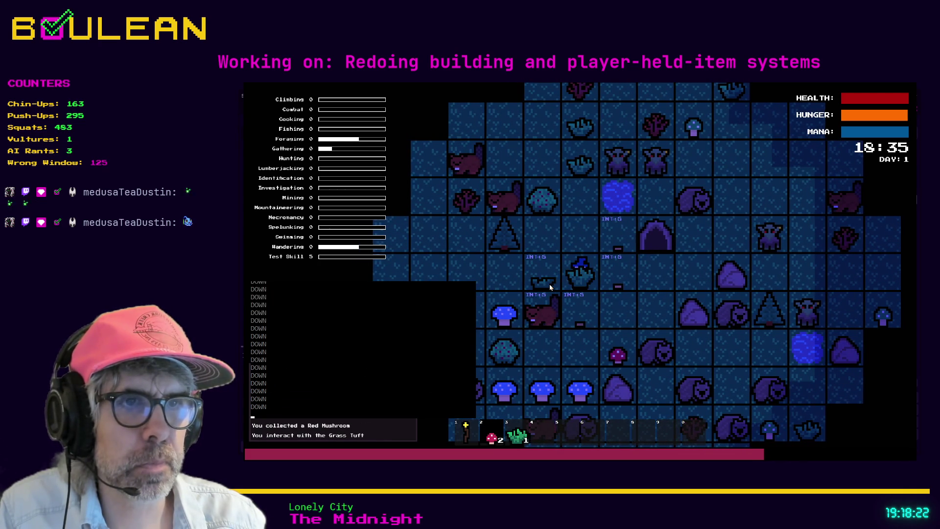
{"action": "left_click", "coordinate": [550, 287]}
{"action": "left_click", "coordinate": [550, 287]}
{"action": "left_click", "coordinate": [550, 287]}
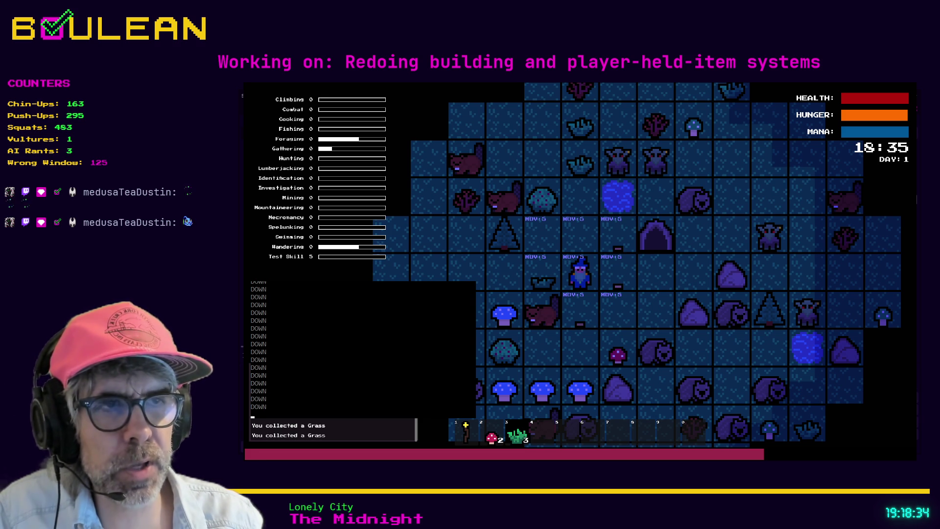
{"action": "left_click", "coordinate": [656, 318]}
{"action": "key", "text": "Down"}
{"action": "key", "text": "Down"}
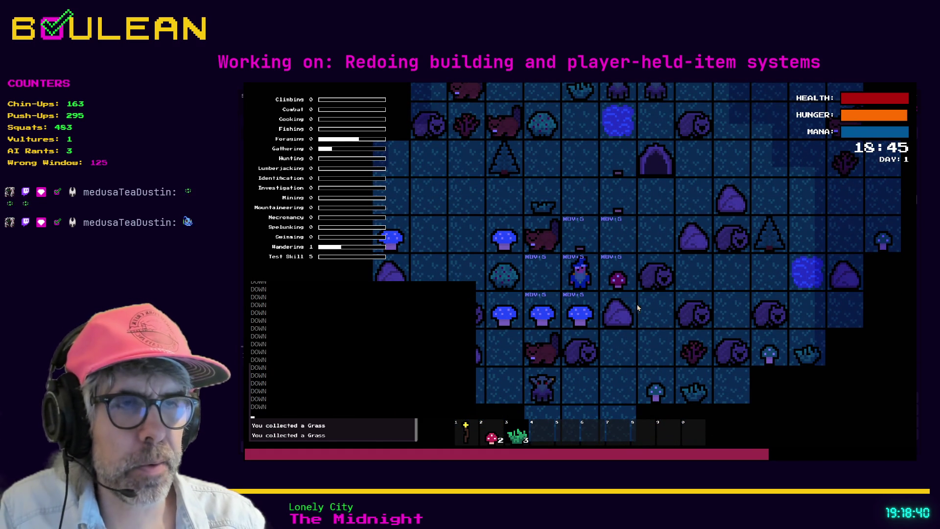
{"action": "left_click", "coordinate": [622, 305]}
{"action": "key", "text": "Escape"}
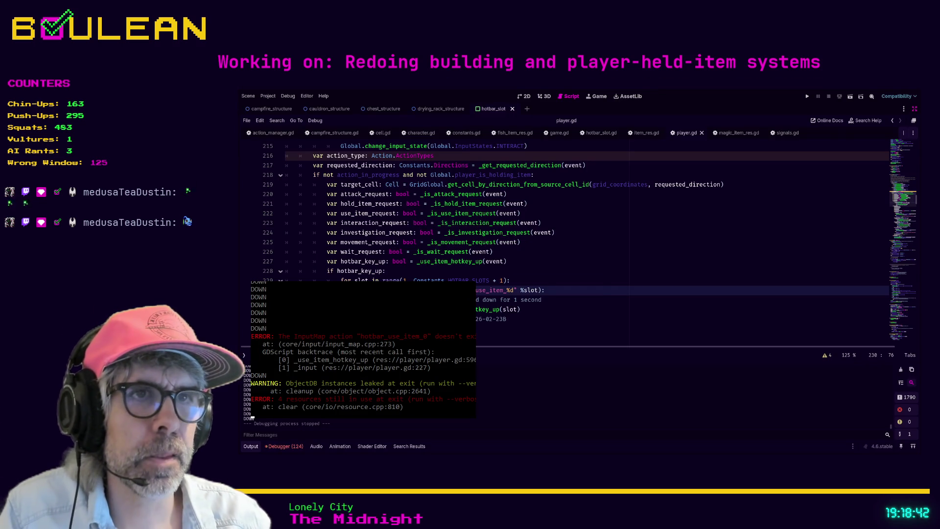
Add print("HOTBAR KEY RELEASED 🔑🔑🔑…") below emit_hotbar_use_item_hotkey_up(slot), then save and relaunch.
{"action": "left_click", "coordinate": [602, 280]}
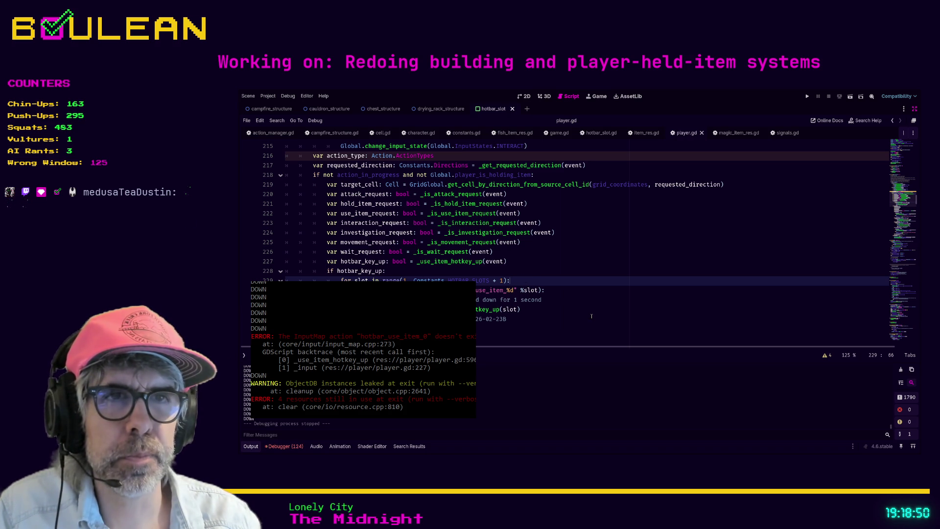
{"action": "key", "text": "Down"}
{"action": "key", "text": "Down"}
{"action": "key", "text": "Down"}
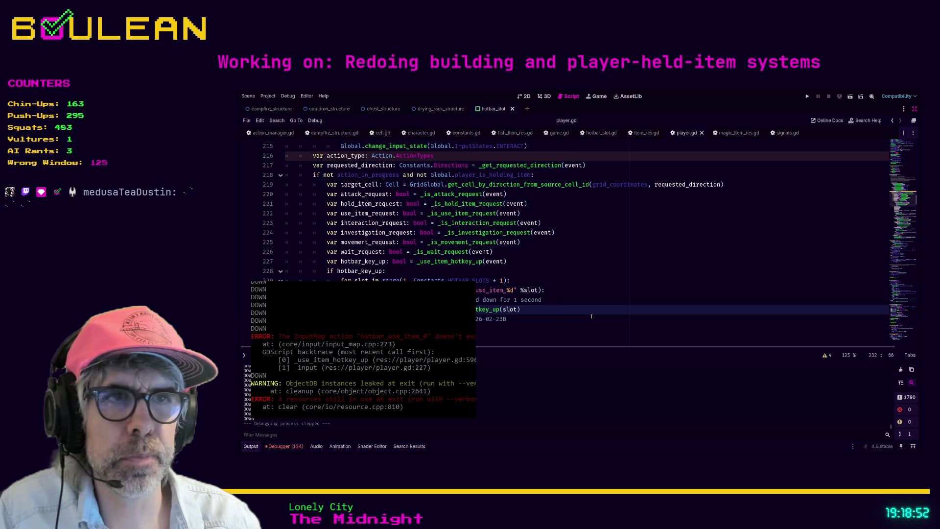
{"action": "key", "text": "Return"}
{"action": "type", "text": "b"}
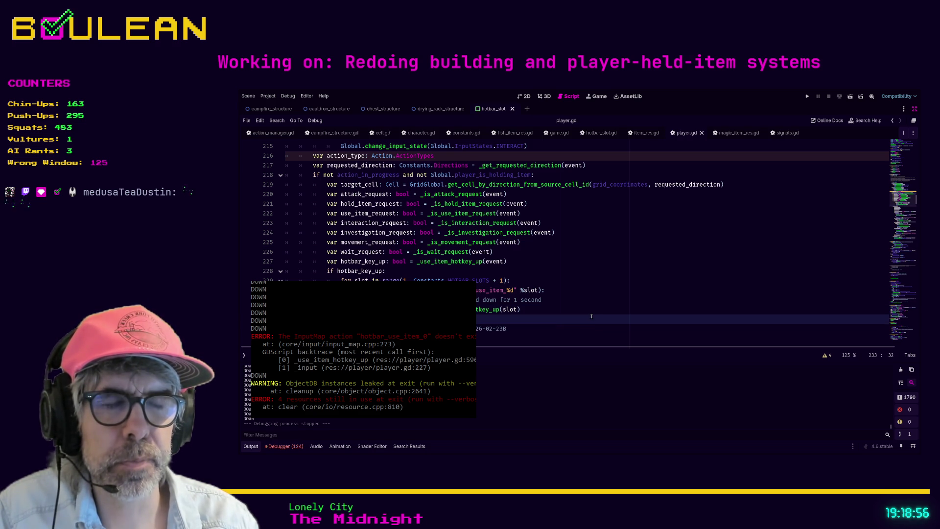
{"action": "type", "text": "slotslot"}
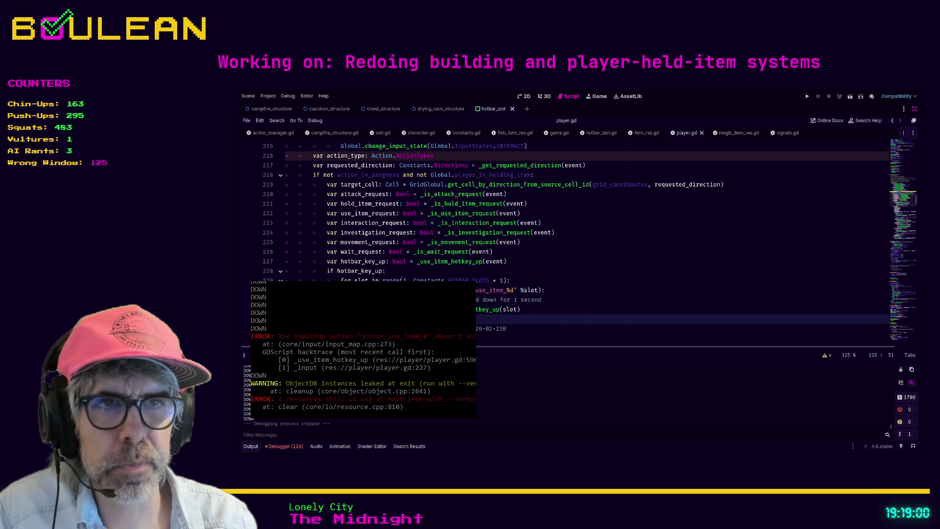
{"action": "type", "text": ")"}
{"action": "left_click", "coordinate": [441, 318]}
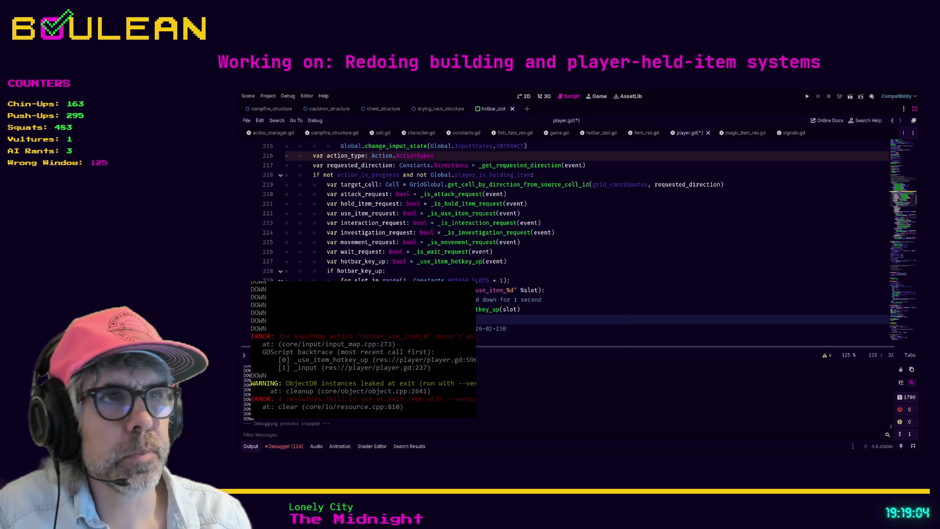
{"action": "type", "text": "EASED"}
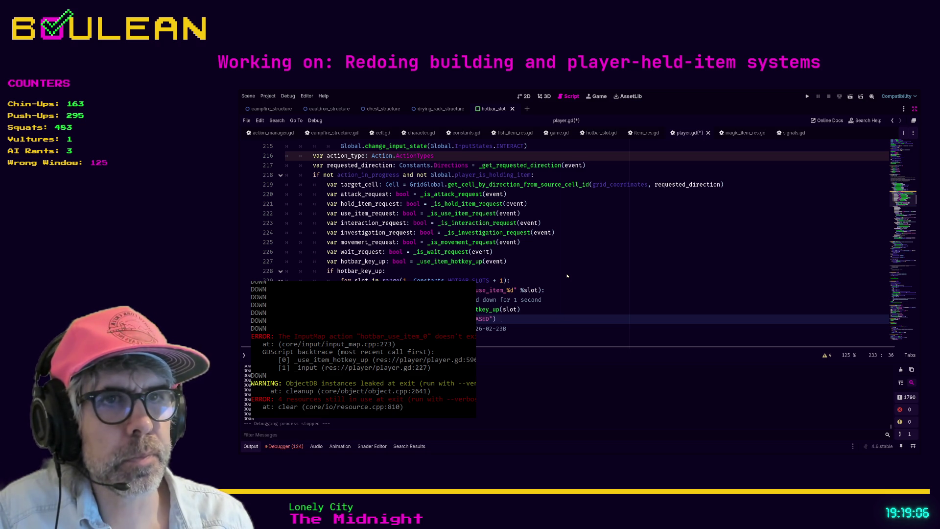
{"action": "key", "text": "BackSpace"}
{"action": "key", "text": "BackSpace"}
{"action": "key", "text": "BackSpace"}
{"action": "type", "text": "KEY RELEASED"}
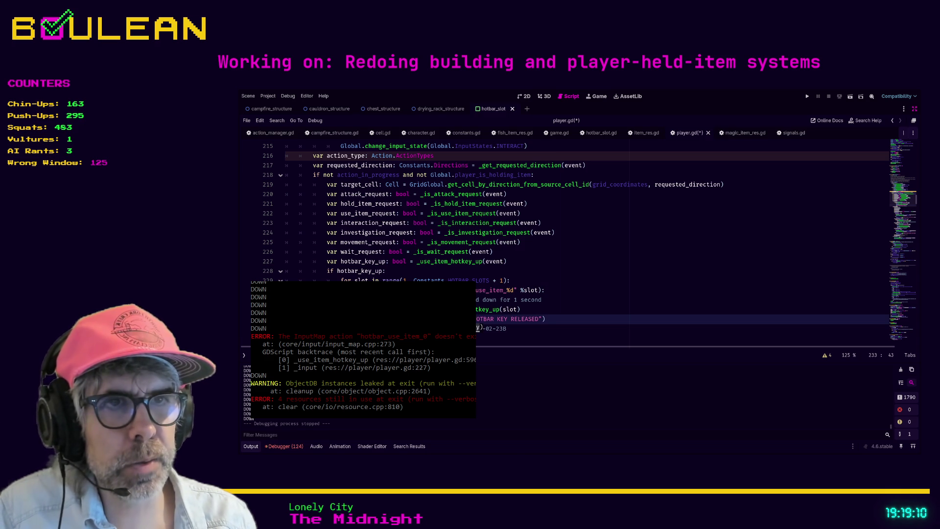
{"action": "left_click", "coordinate": [502, 319]}
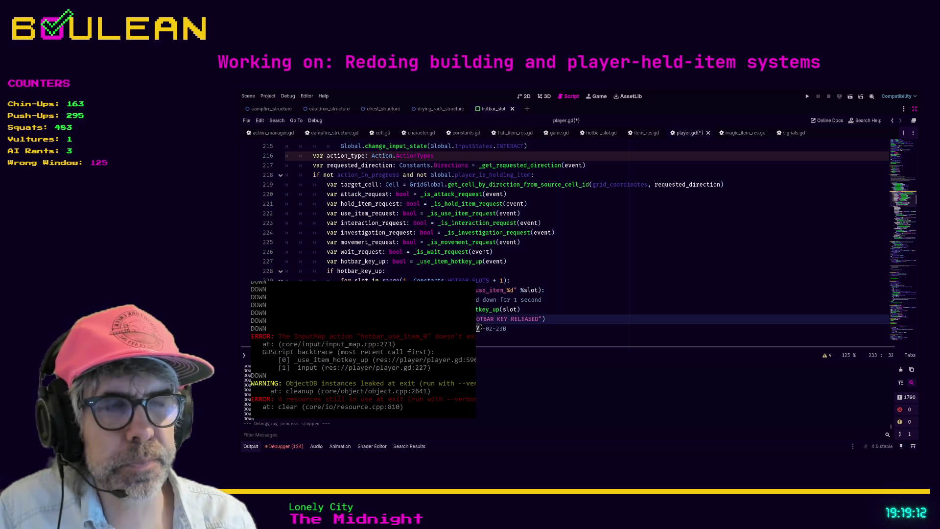
{"action": "type", "text": "🔑🔑🔑🔑🔑🔑🔑🔑🔑🔑"}
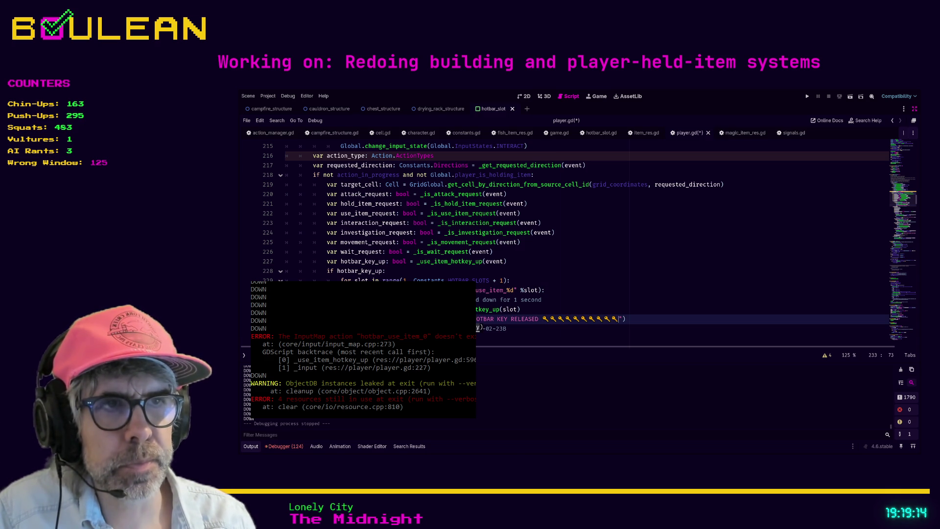
{"action": "left_click", "coordinate": [575, 312]}
{"action": "key", "text": "F5"}
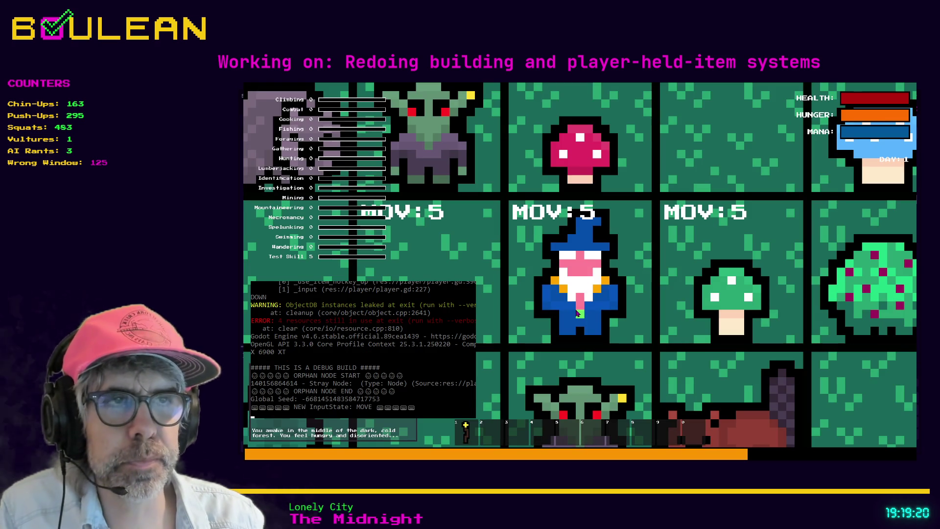
Harvest the red mushroom above the wizard and use it from hotbar slot 2.
{"action": "key", "text": "e"}
{"action": "key", "text": "Up"}
{"action": "scroll", "coordinate": [577, 313], "scroll_direction": "down", "scroll_amount": 5}
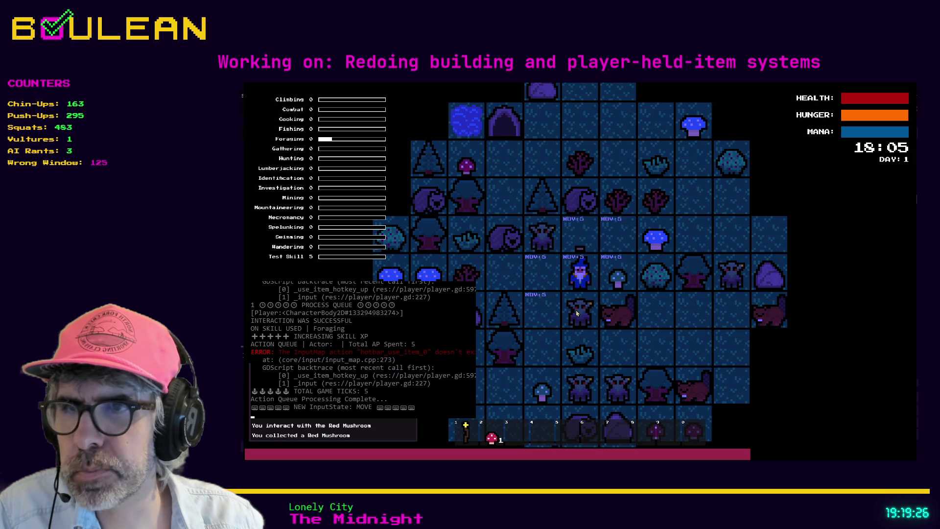
{"action": "key", "text": "2"}
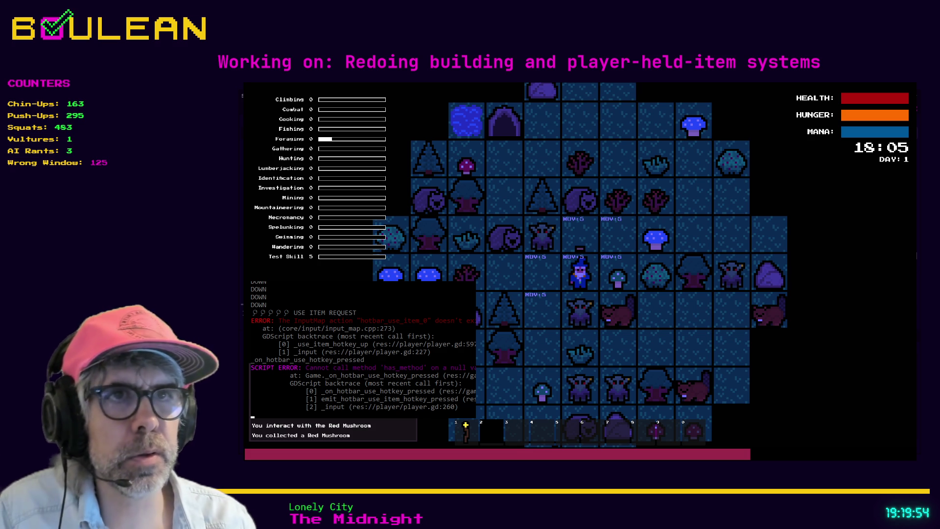
Restart the game, gather the grass tuft to the right, then close the game.
{"action": "key", "text": "F5"}
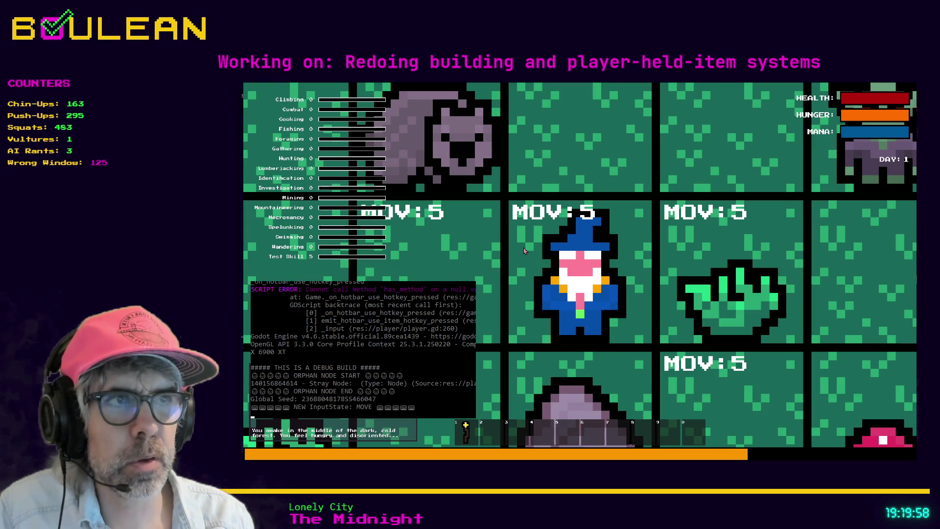
{"action": "key", "text": "e"}
{"action": "key", "text": "Right"}
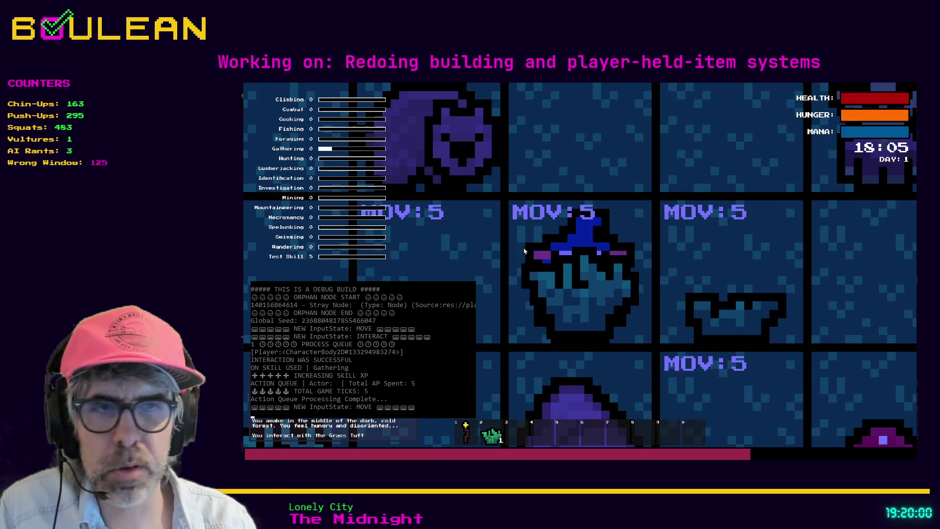
{"action": "scroll", "coordinate": [526, 251], "scroll_direction": "down", "scroll_amount": 3}
{"action": "scroll", "coordinate": [525, 251], "scroll_direction": "down", "scroll_amount": 3}
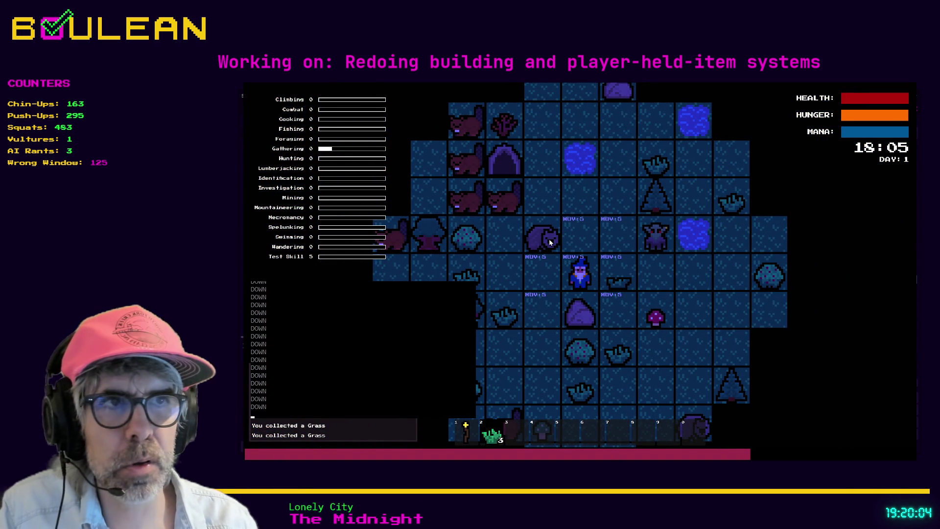
{"action": "left_click", "coordinate": [548, 281]}
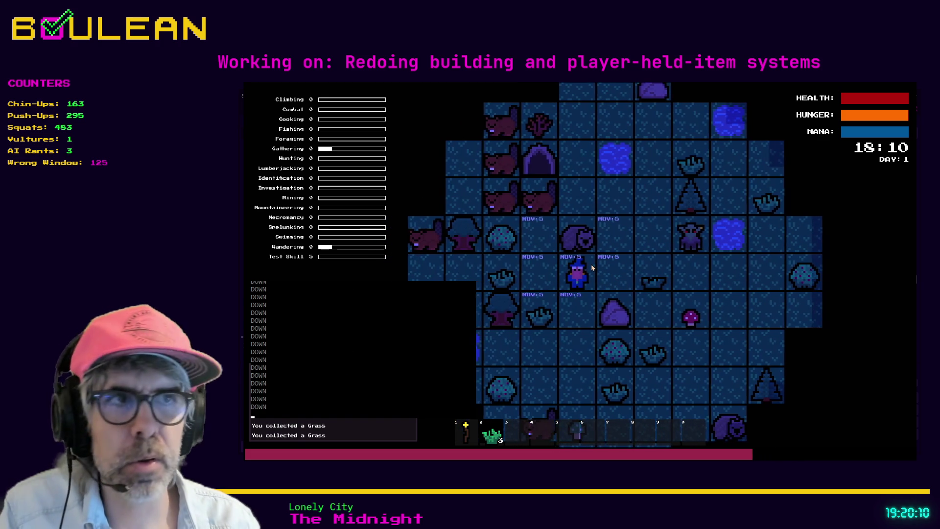
{"action": "key", "text": "Escape"}
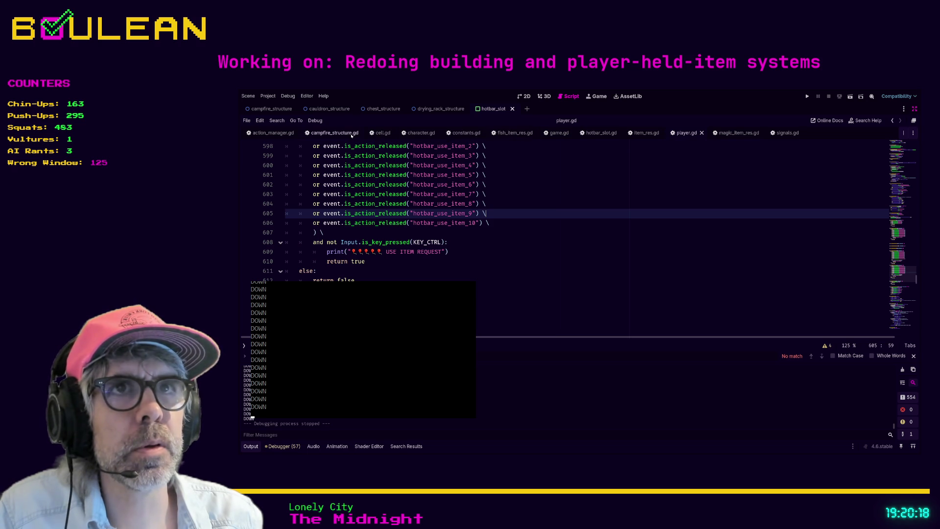
Close the campfire_structure.gd, cell.gd, constants.gd and fish_item_res.gd script tabs.
{"action": "left_click", "coordinate": [362, 134]}
{"action": "left_click", "coordinate": [363, 135]}
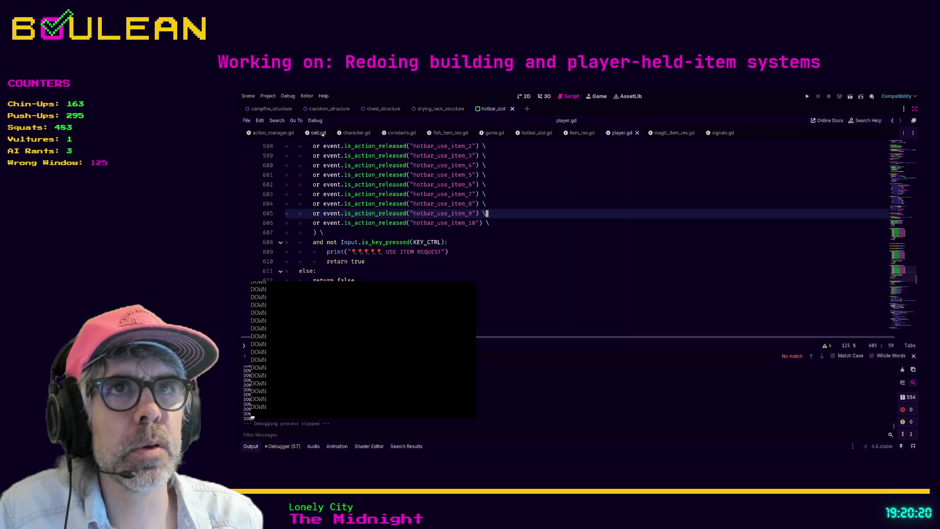
{"action": "left_click", "coordinate": [322, 135]}
{"action": "left_click", "coordinate": [330, 132]}
{"action": "left_click", "coordinate": [370, 134]}
{"action": "left_click", "coordinate": [391, 134]}
{"action": "left_click", "coordinate": [386, 133]}
{"action": "left_click", "coordinate": [396, 133]}
Switch to hotbar_slot.gd and bring its _ready and _process functions into view.
{"action": "left_click", "coordinate": [419, 136]}
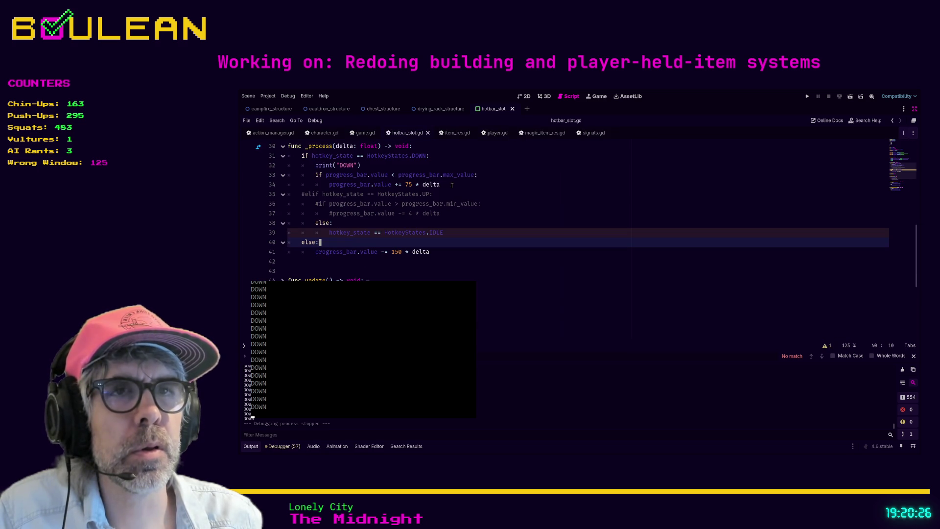
{"action": "scroll", "coordinate": [524, 235], "scroll_direction": "up", "scroll_amount": 2}
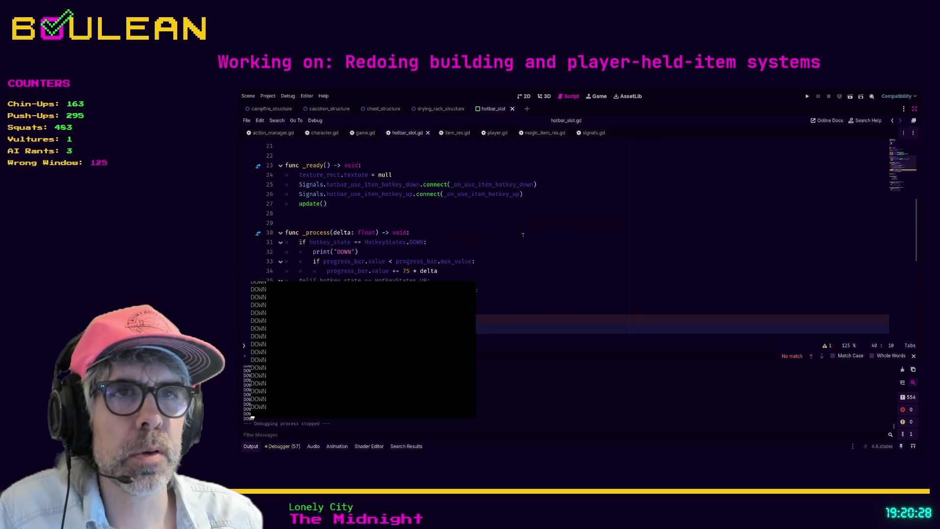
{"action": "scroll", "coordinate": [523, 235], "scroll_direction": "down", "scroll_amount": 1}
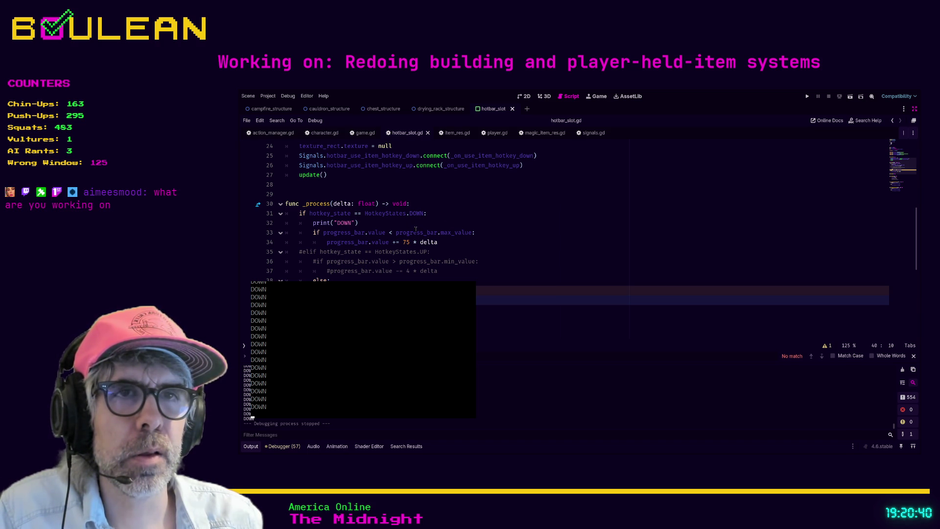
Add a 'hotkey_state == HotkeyStates.IDLE' line below the progress_bar increment on line 34.
{"action": "left_click", "coordinate": [472, 245]}
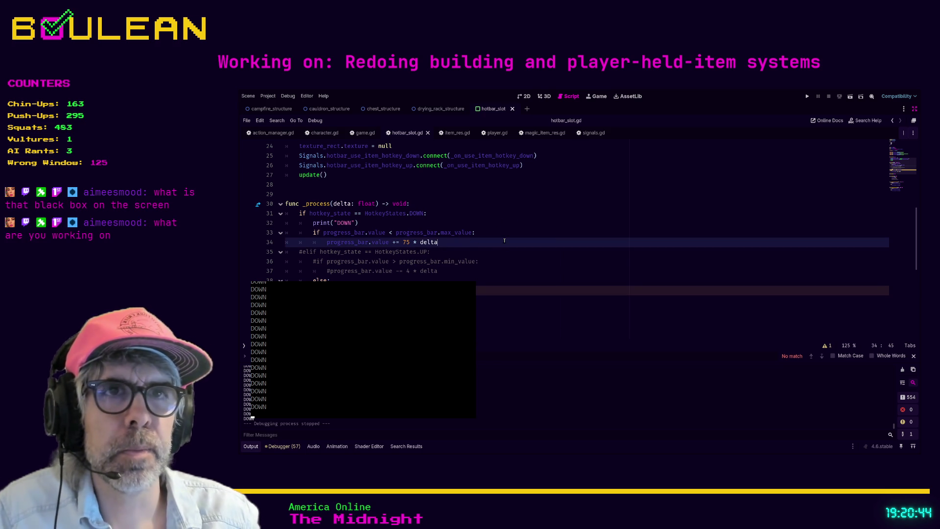
{"action": "key", "text": "Return"}
{"action": "type", "text": "hotkey"}
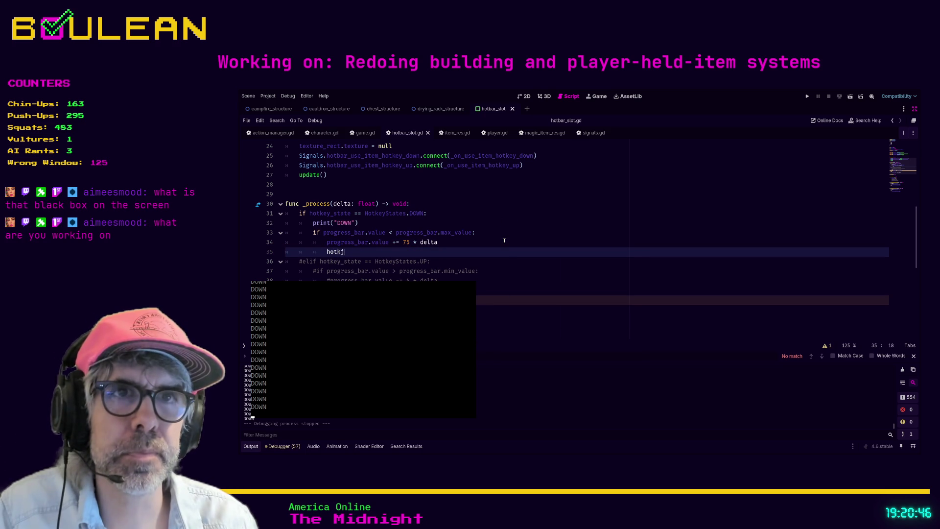
{"action": "key", "text": "Return"}
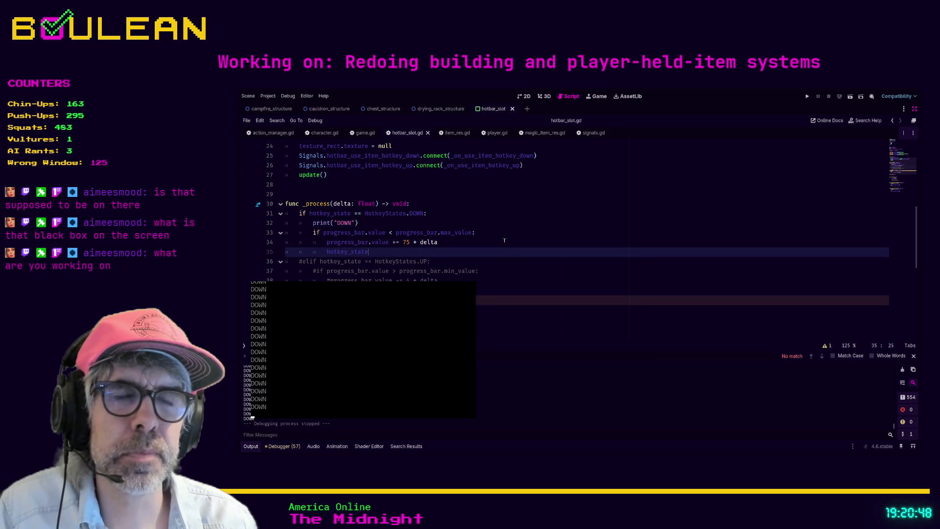
{"action": "type", "text": " == Hotk"}
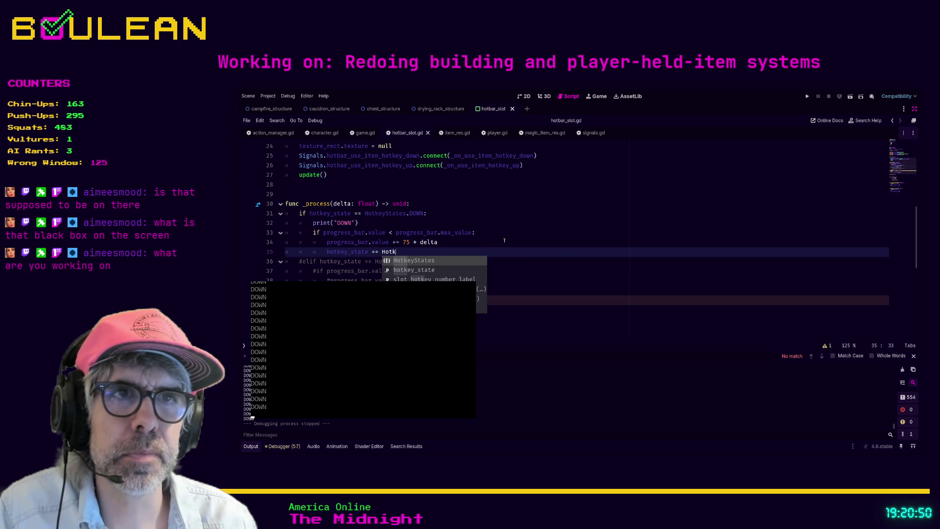
{"action": "type", "text": "eyStates.IDL"}
{"action": "key", "text": "Return"}
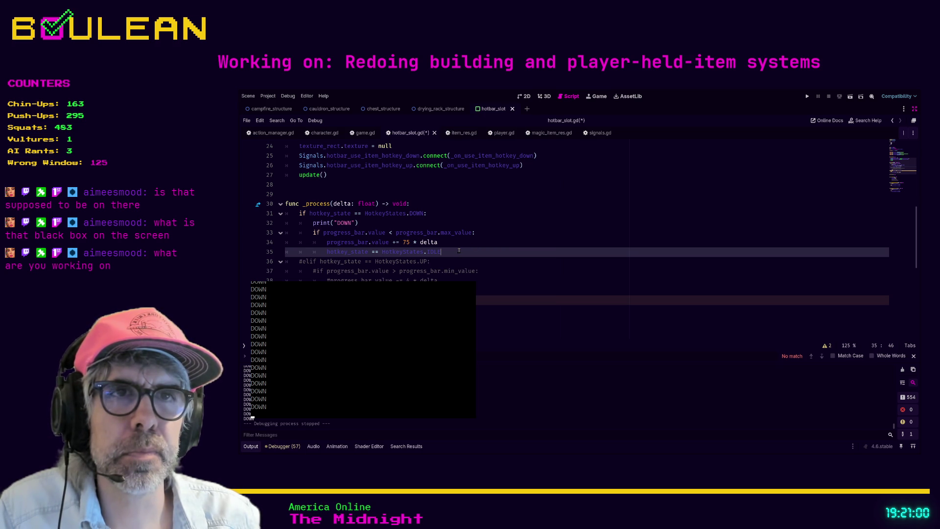
Insert 'if progress_bar.value >= progress_bar.max_value:' above it and indent the IDLE line beneath.
{"action": "key", "text": "Up"}
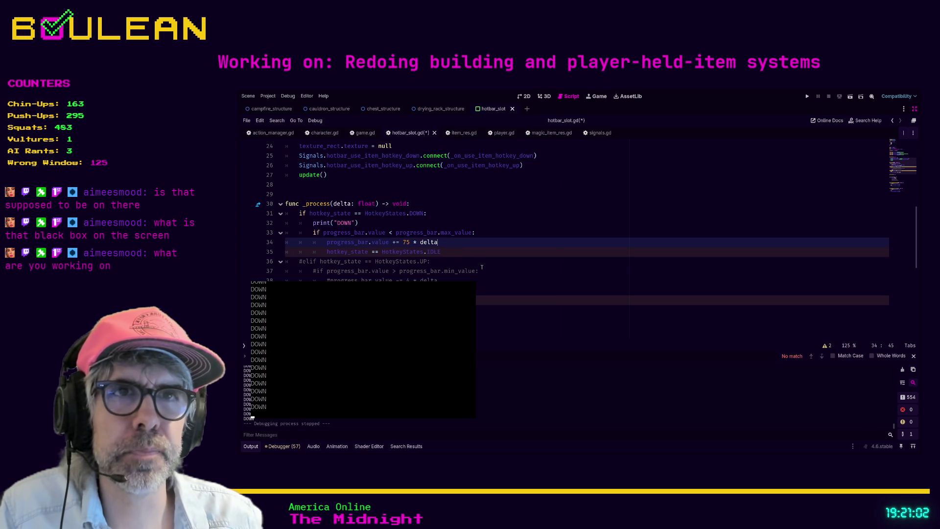
{"action": "key", "text": "Return"}
{"action": "type", "text": "if progress_bar.ma"}
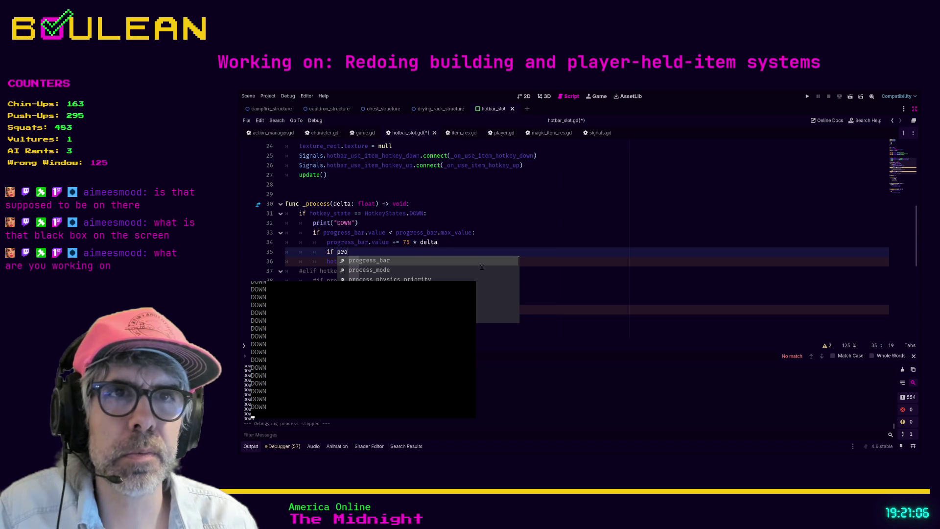
{"action": "key", "text": "Return"}
{"action": "type", "text": "max"}
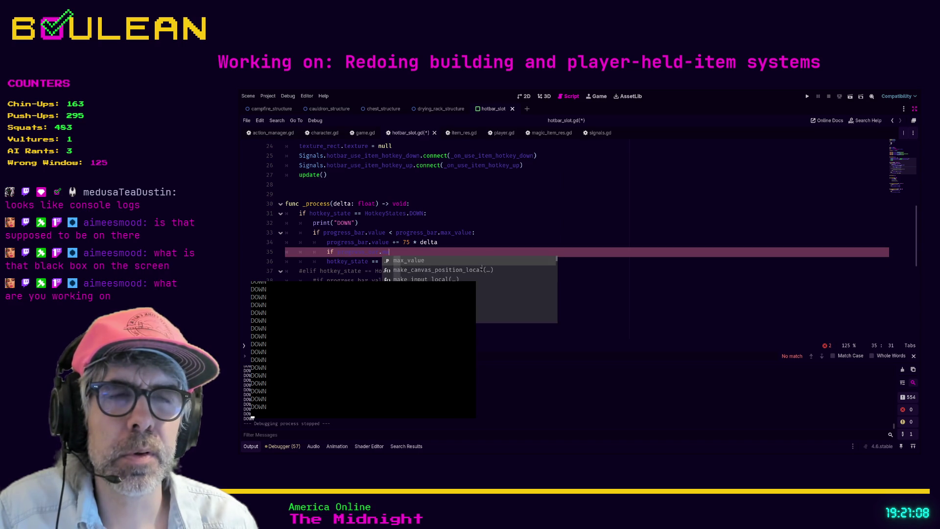
{"action": "key", "text": "Return"}
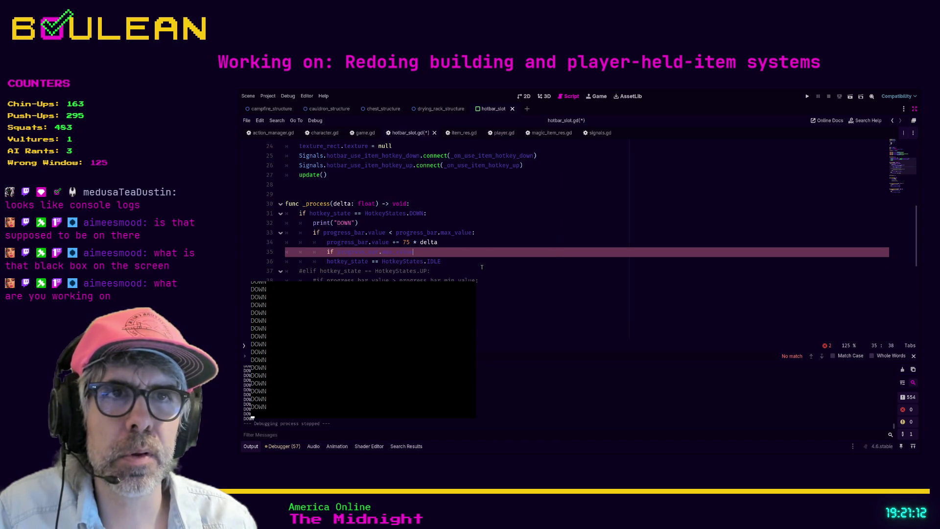
{"action": "key", "text": "BackSpace"}
{"action": "key", "text": "BackSpace"}
{"action": "key", "text": "BackSpace"}
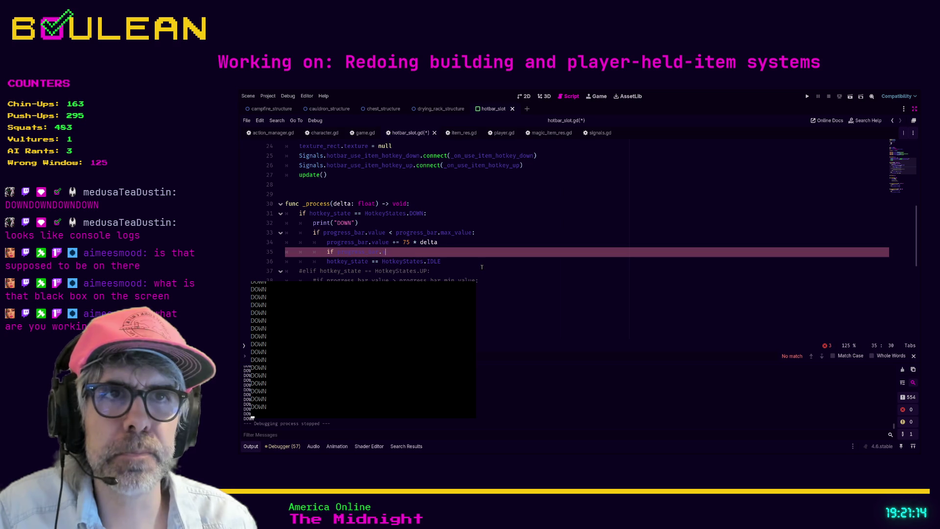
{"action": "type", "text": "value "}
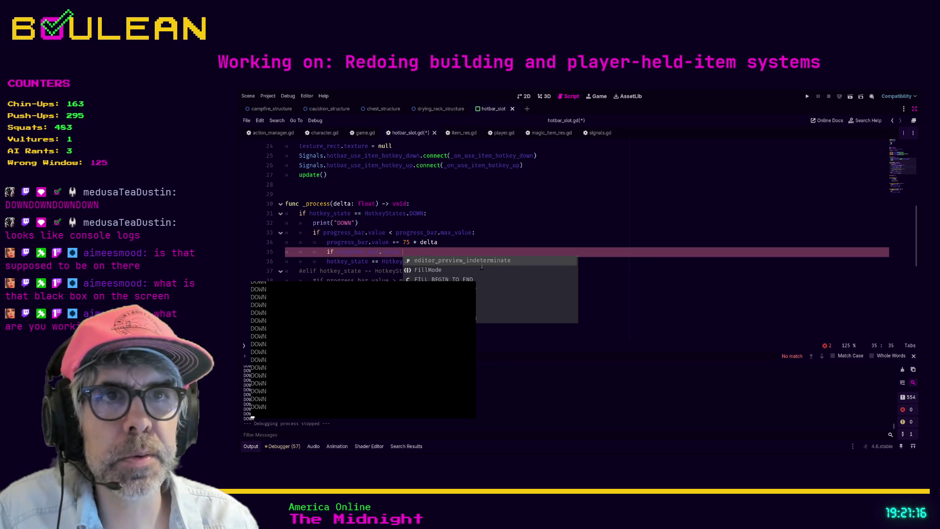
{"action": "type", "text": ">"}
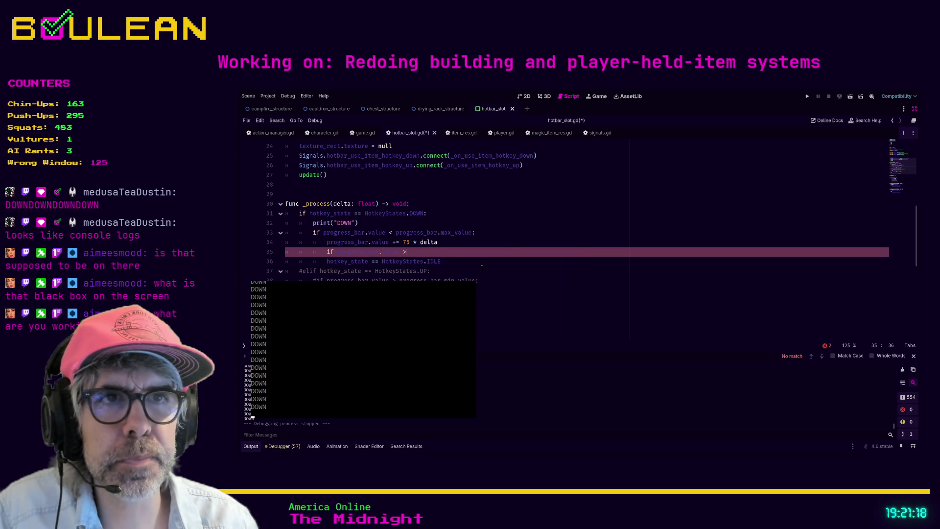
{"action": "type", "text": "= progress_bar."}
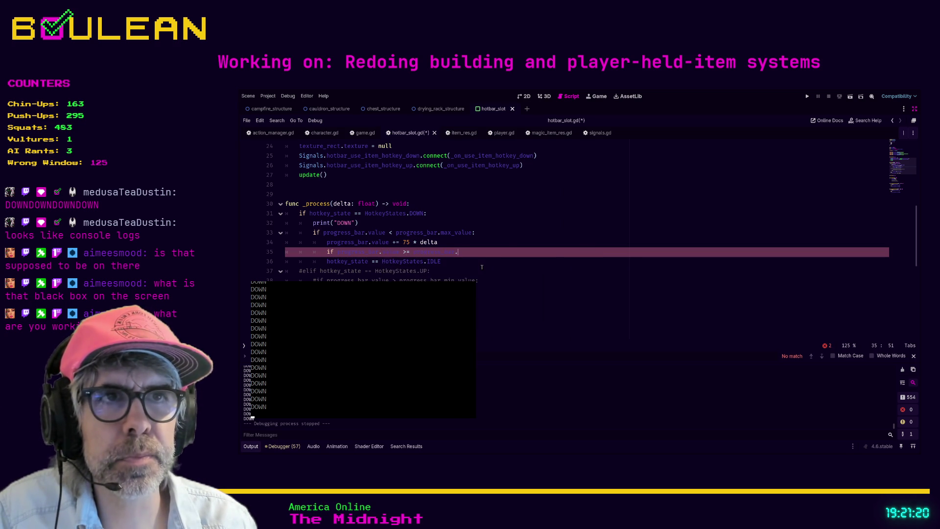
{"action": "type", "text": "max_value:"}
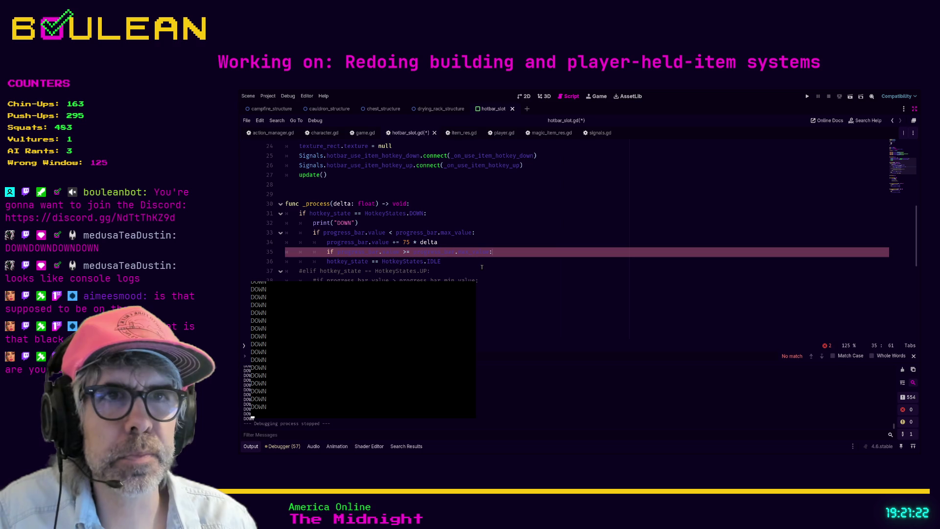
{"action": "key", "text": "Down"}
{"action": "key", "text": "Home"}
{"action": "key", "text": "Tab"}
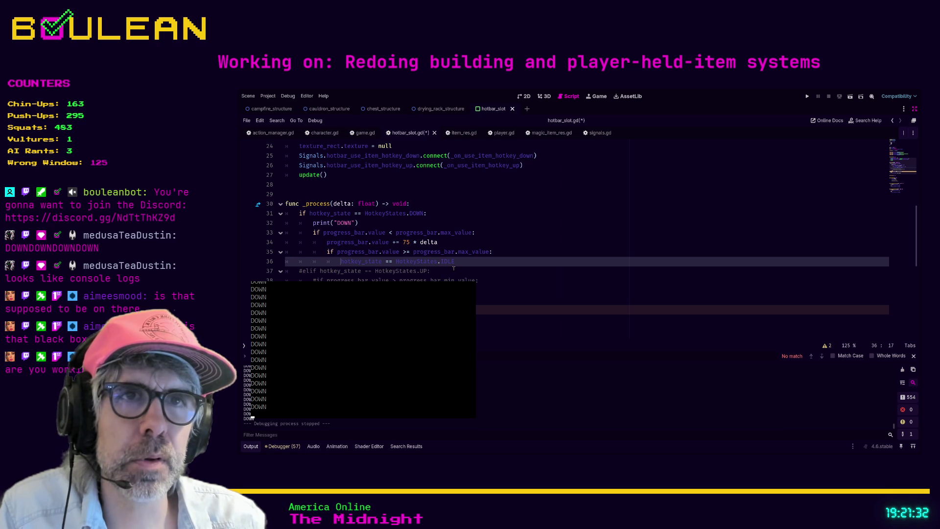
{"action": "scroll", "coordinate": [456, 266], "scroll_direction": "up", "scroll_amount": 5}
{"action": "scroll", "coordinate": [456, 266], "scroll_direction": "up", "scroll_amount": 1}
{"action": "scroll", "coordinate": [442, 224], "scroll_direction": "down", "scroll_amount": 7}
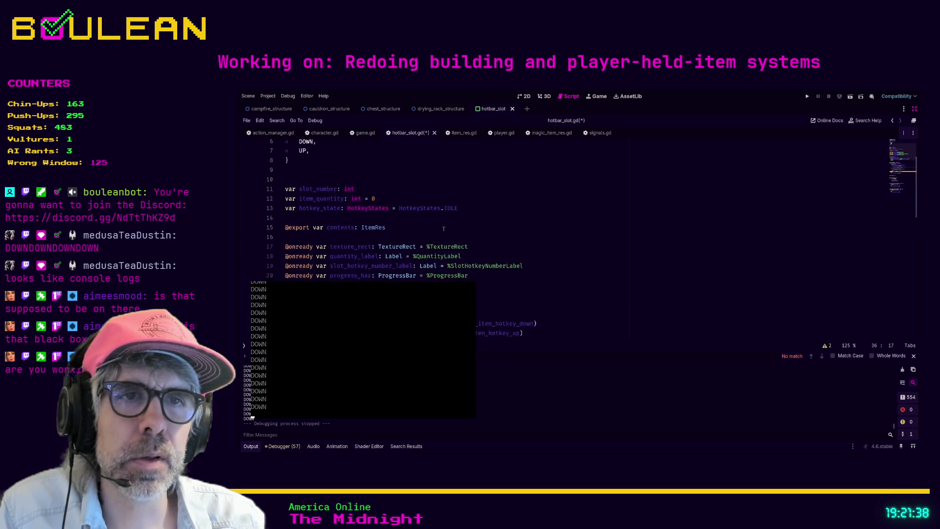
{"action": "scroll", "coordinate": [444, 228], "scroll_direction": "down", "scroll_amount": 4}
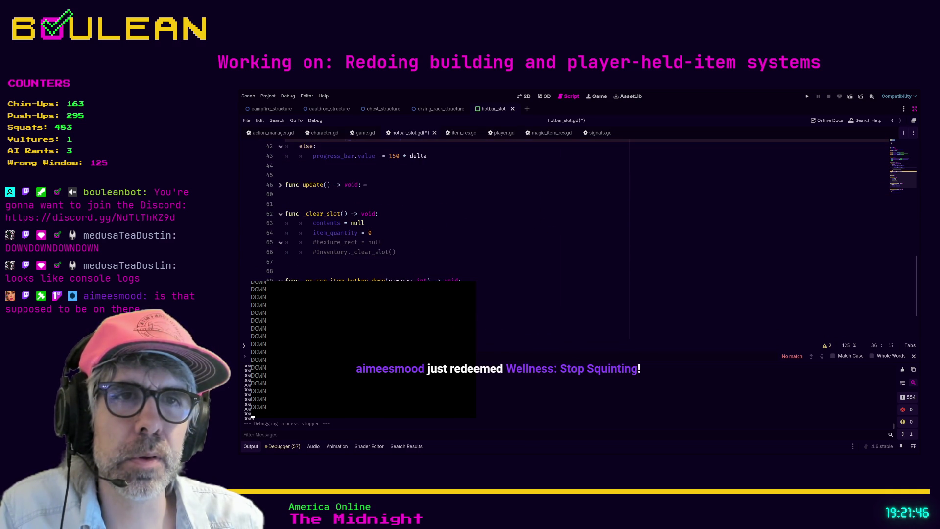
{"action": "scroll", "coordinate": [426, 270], "scroll_direction": "down", "scroll_amount": 2}
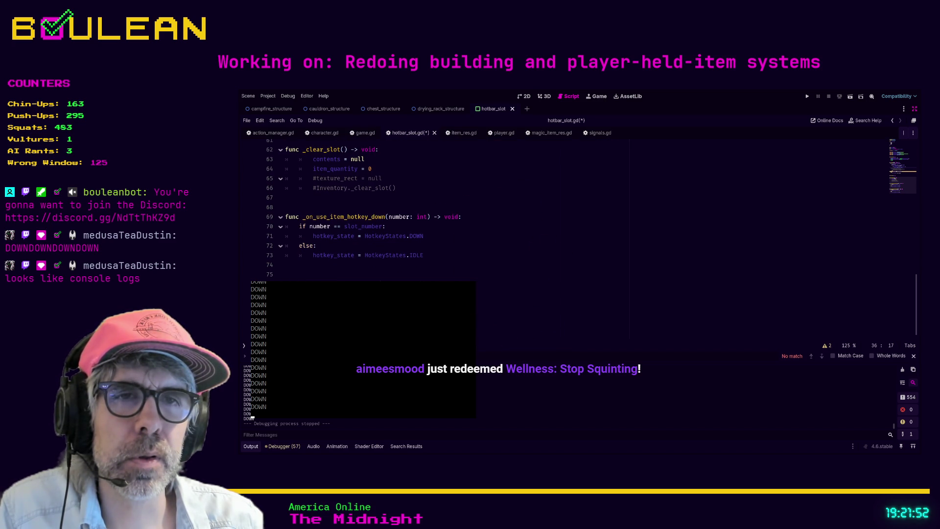
{"action": "scroll", "coordinate": [563, 211], "scroll_direction": "up", "scroll_amount": 4}
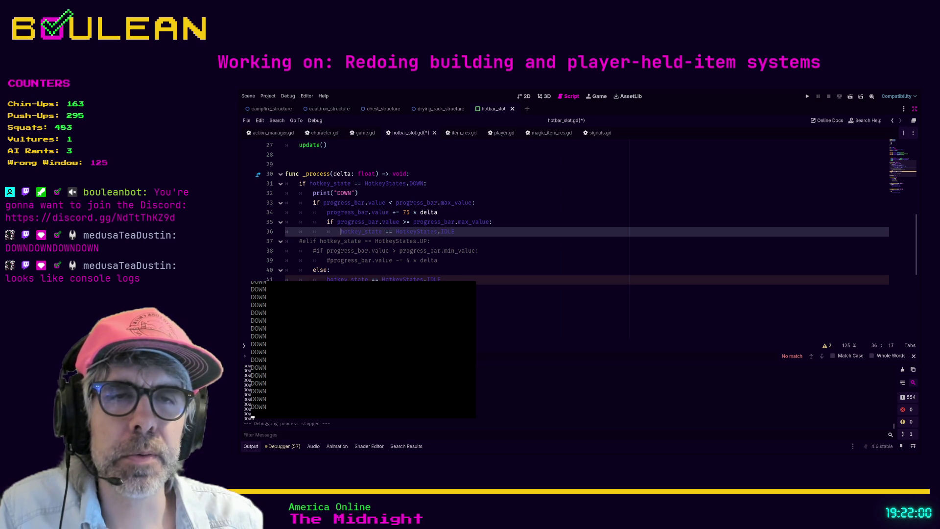
{"action": "left_click", "coordinate": [299, 290]}
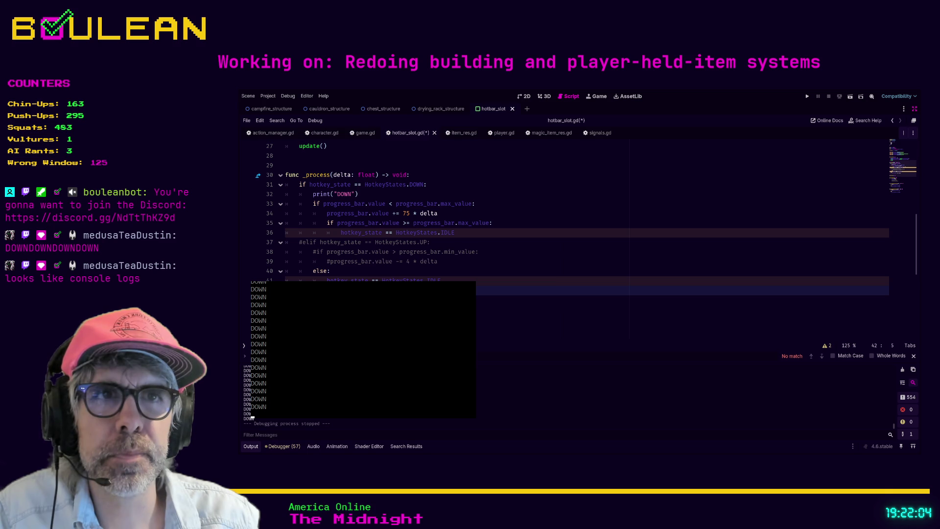
Complete the else block with HotkeyStates.IDLE, then save and run the game with F5.
{"action": "type", "text": "r"}
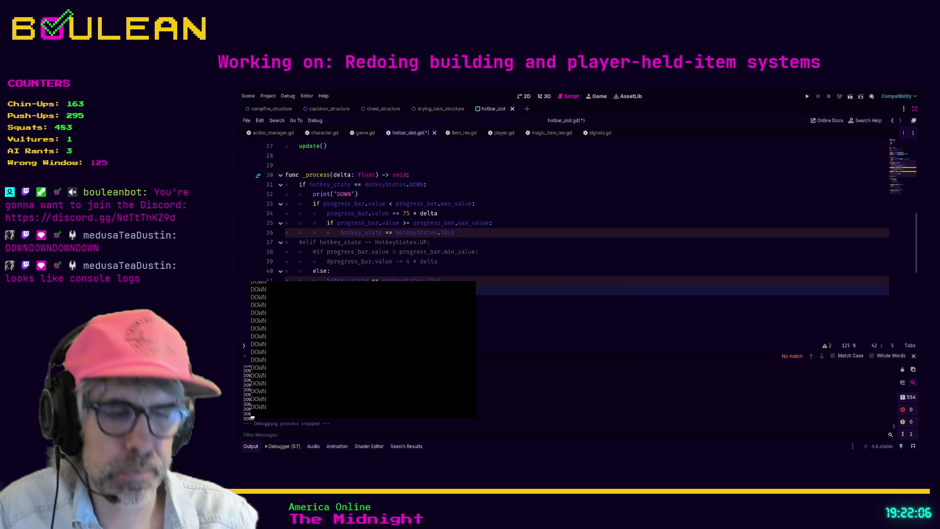
{"action": "type", "text": "rn"}
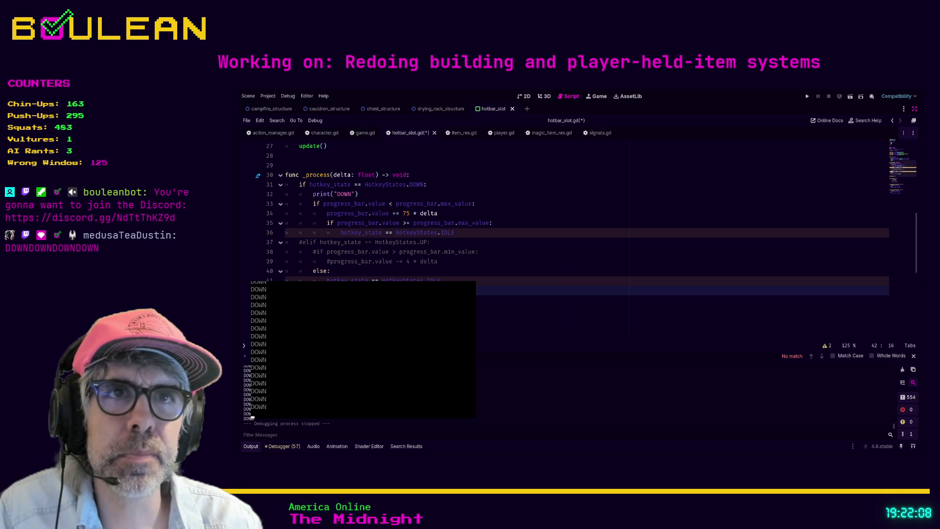
{"action": "type", "text": "()()"}
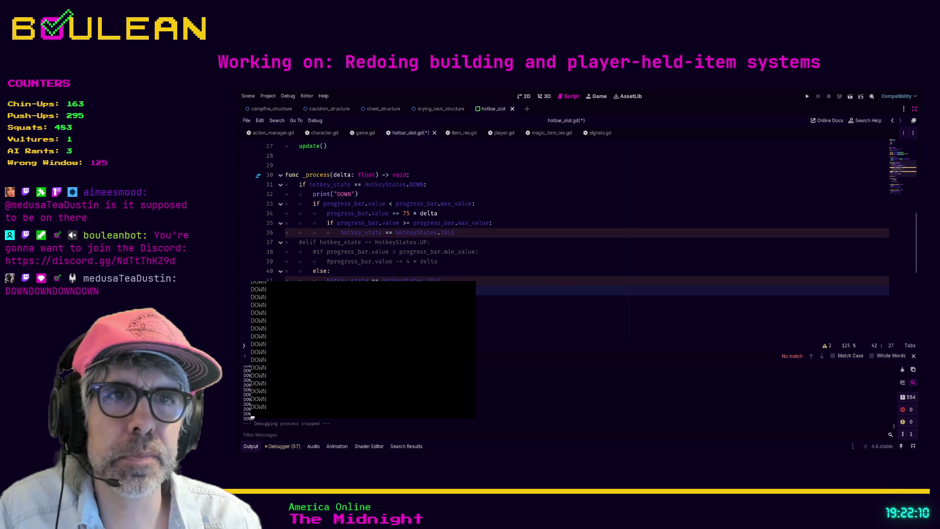
{"action": "type", "text": "HotkeyStates.I"}
{"action": "key", "text": "Return"}
{"action": "key", "text": "Return"}
{"action": "type", "text": "e"}
{"action": "key", "text": "F5"}
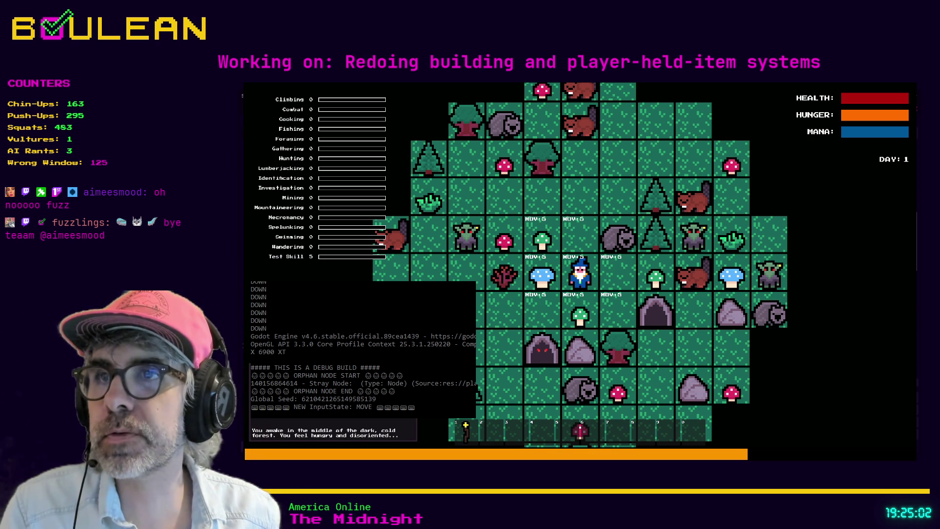
Toggle the debug console over the game, then forage the green mushroom below the wizard.
{"action": "key", "text": "grave"}
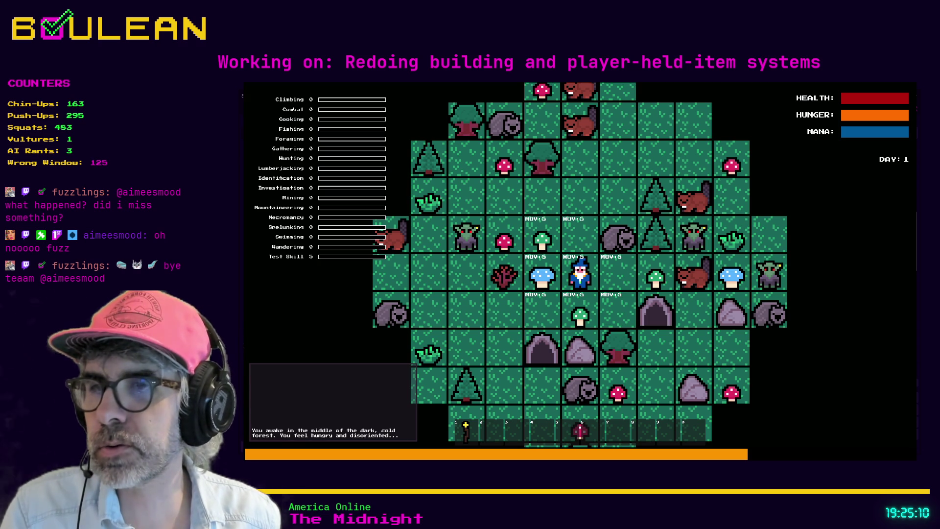
{"action": "key", "text": "alt+Tab"}
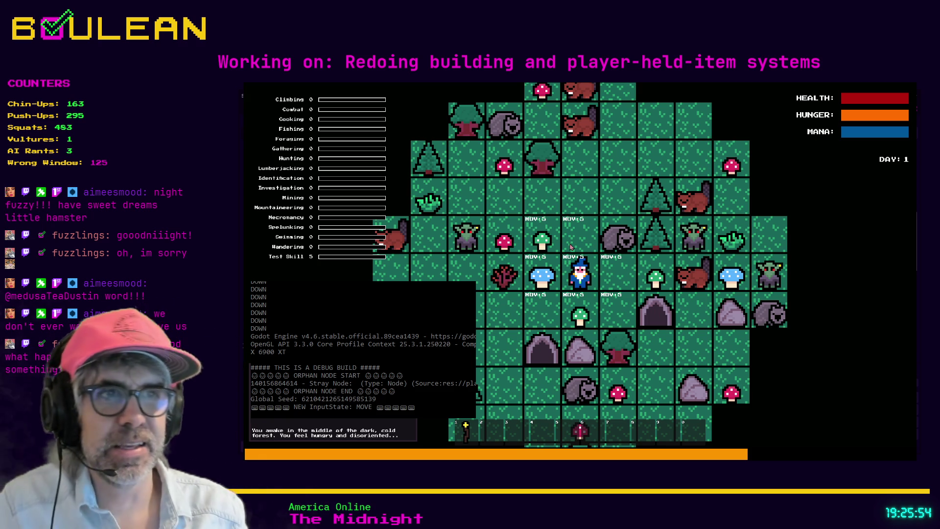
{"action": "key", "text": "e"}
{"action": "key", "text": "Down"}
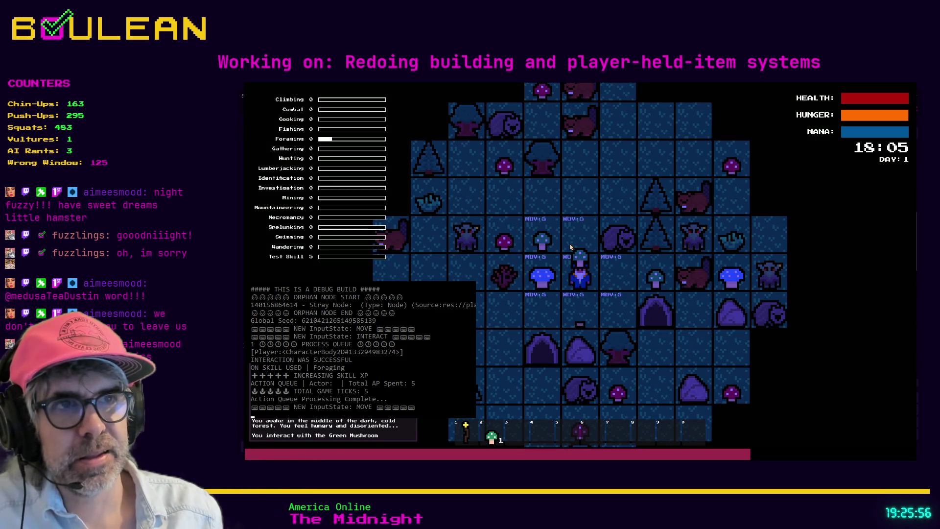
Forage the blue mushroom, hold the slot 2 item, and toggle between interact and drop modes.
{"action": "key", "text": "e"}
{"action": "key", "text": "Left"}
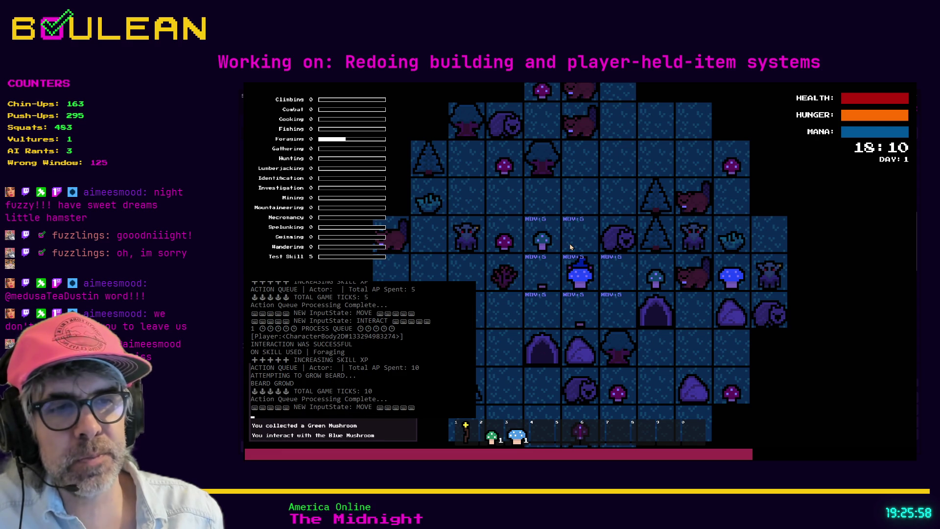
{"action": "key", "text": "e"}
{"action": "key", "text": "2"}
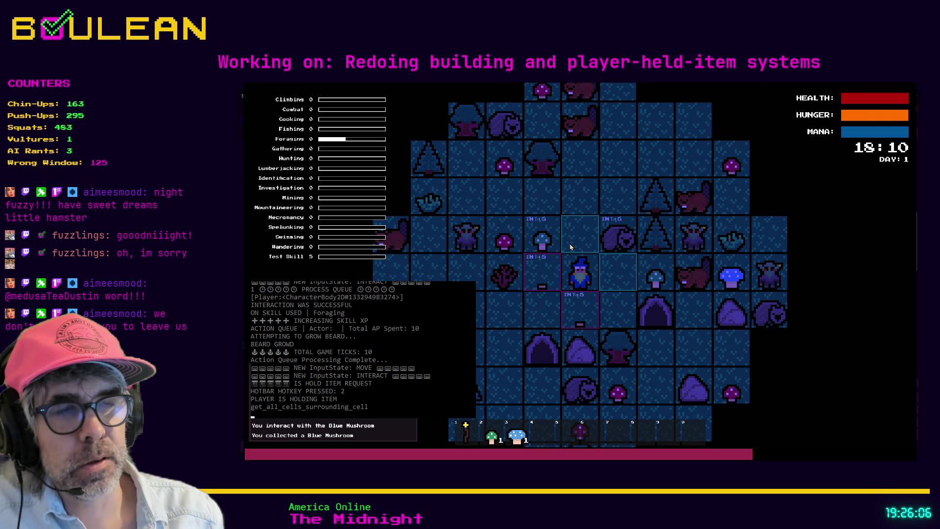
{"action": "key", "text": "q"}
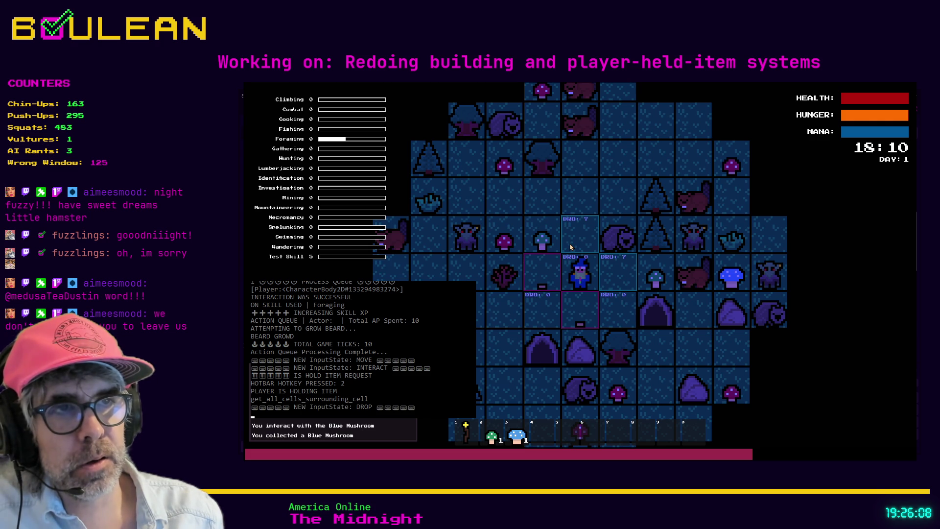
{"action": "key", "text": "e"}
{"action": "key", "text": "q"}
{"action": "key", "text": "e"}
{"action": "key", "text": "q"}
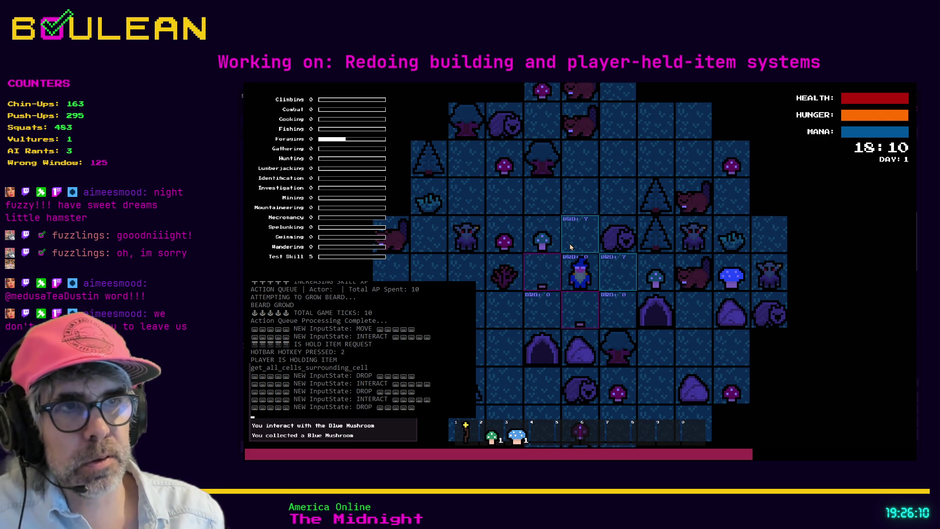
{"action": "key", "text": "Escape"}
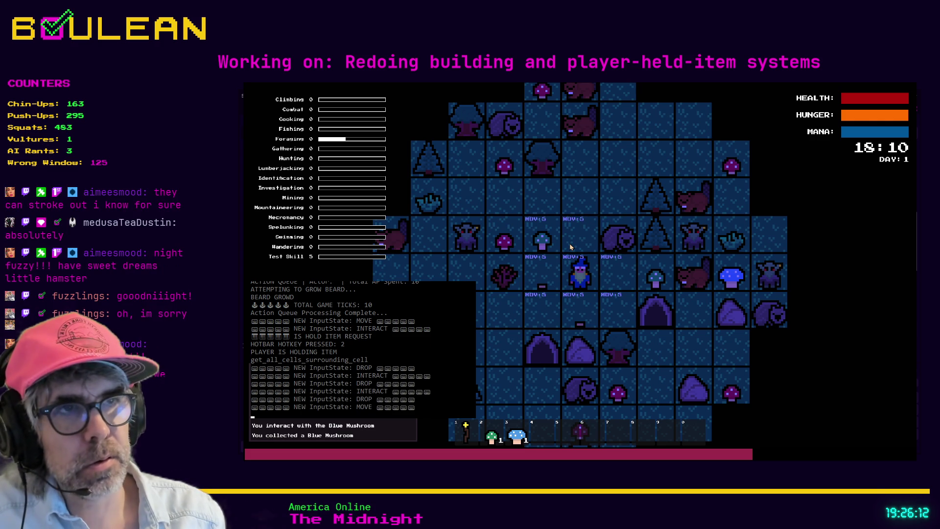
Use the mushrooms in hotbar slots 2 and 3, then return to the script editor.
{"action": "key", "text": "e"}
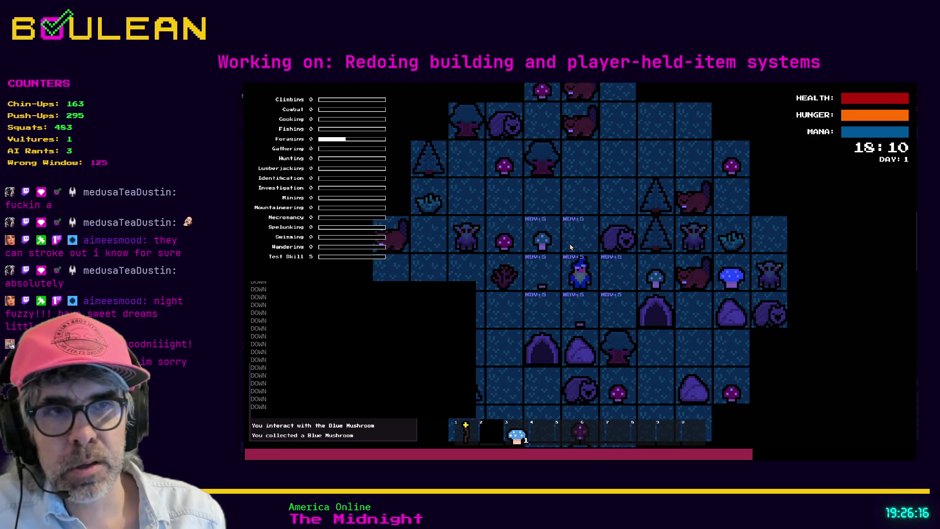
{"action": "key", "text": "3"}
{"action": "key", "text": "e"}
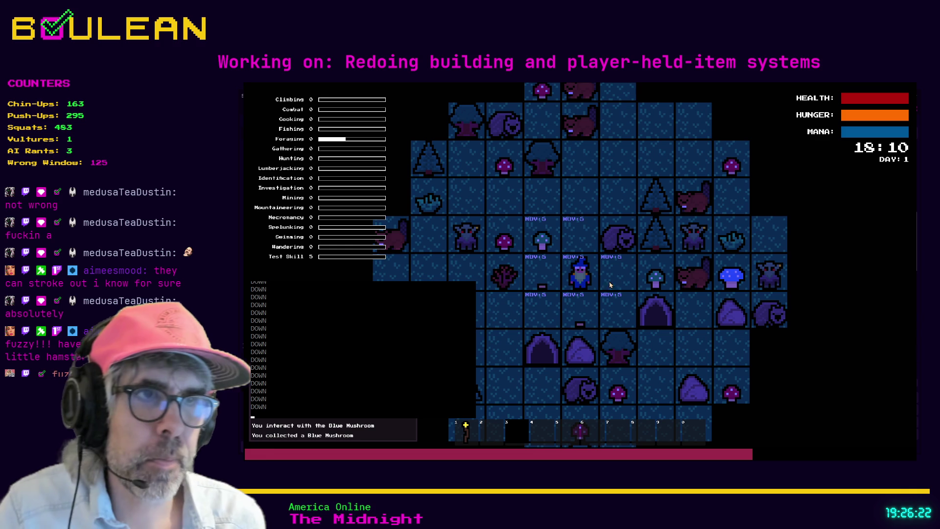
{"action": "key", "text": "e"}
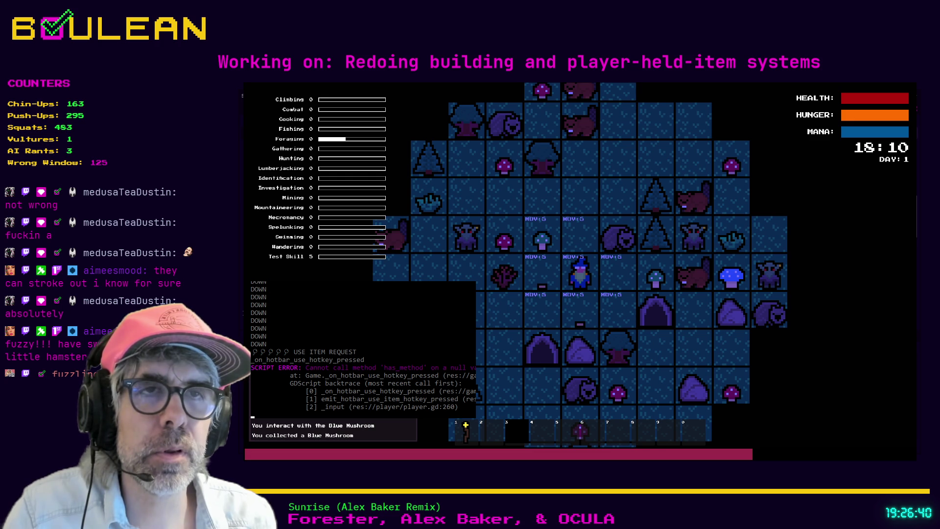
{"action": "key", "text": "alt+Tab"}
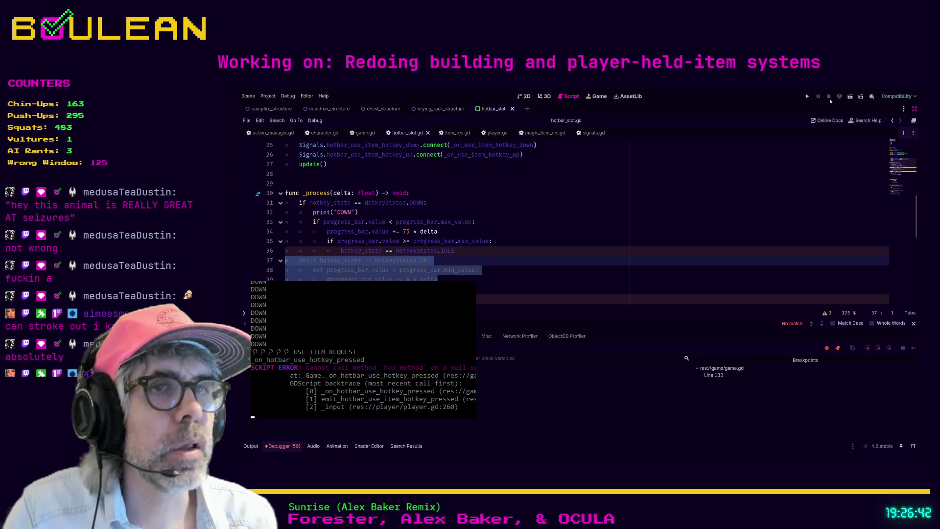
Add 'hotkey_state = HotkeyStates.UP' inside the else: branch on line 44.
{"action": "key", "text": "End"}
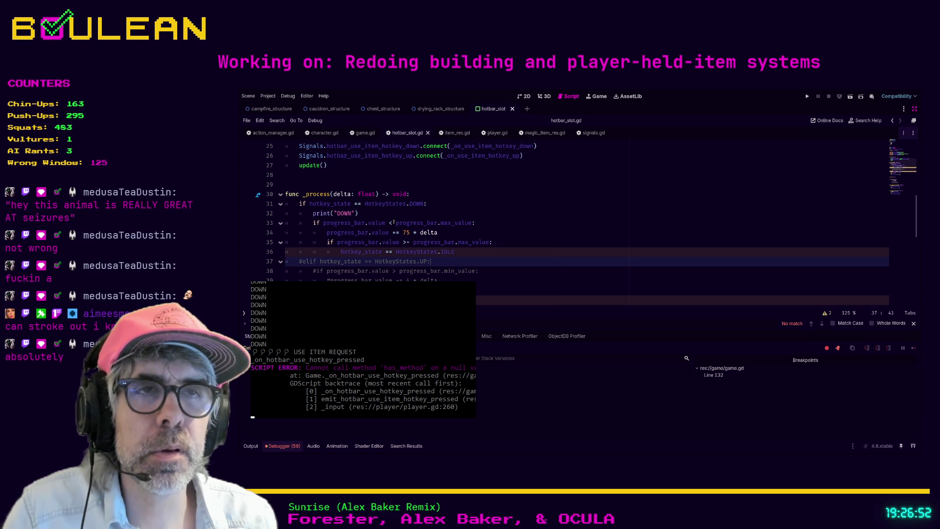
{"action": "scroll", "coordinate": [439, 213], "scroll_direction": "down", "scroll_amount": 1}
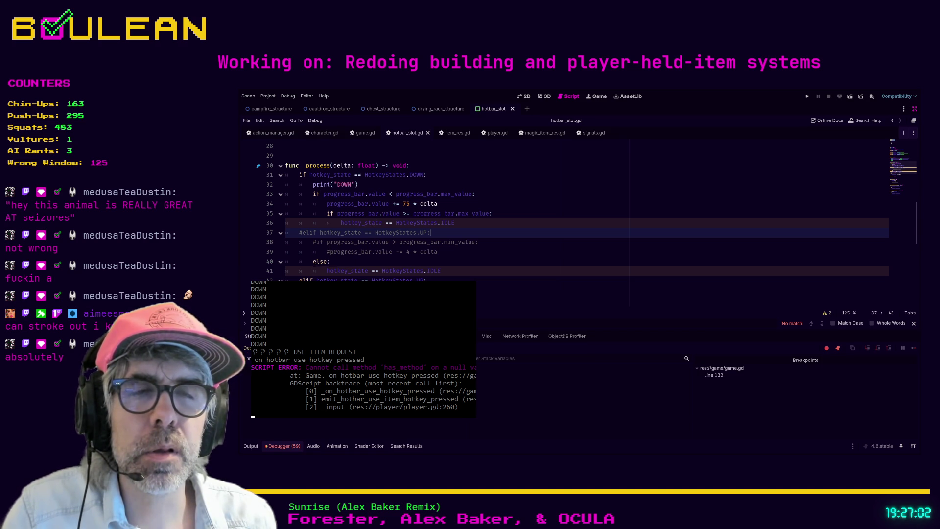
{"action": "scroll", "coordinate": [440, 264], "scroll_direction": "down", "scroll_amount": 1}
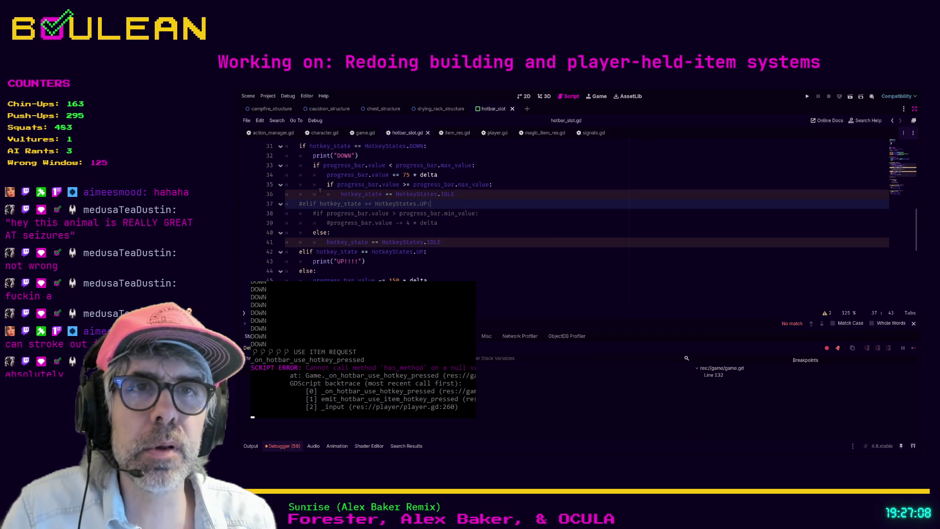
{"action": "scroll", "coordinate": [321, 197], "scroll_direction": "up", "scroll_amount": 1}
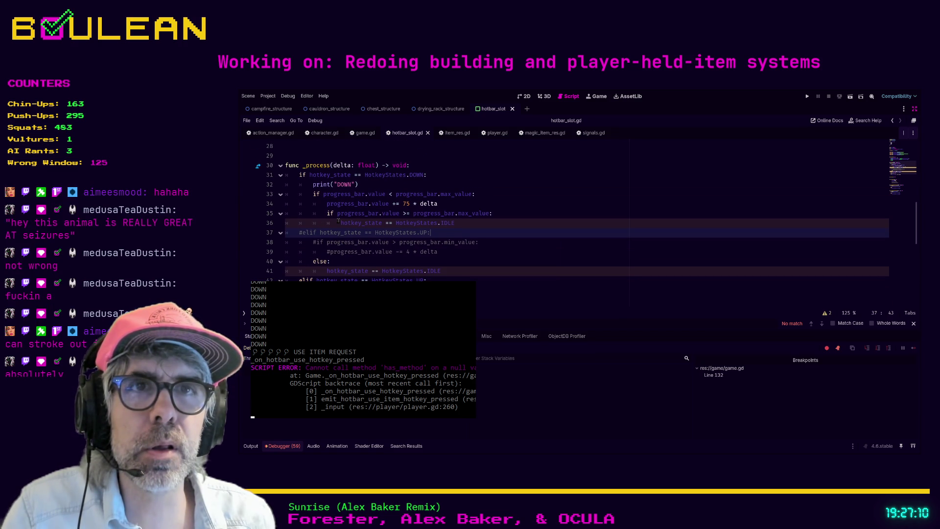
{"action": "scroll", "coordinate": [338, 221], "scroll_direction": "down", "scroll_amount": 1}
{"action": "left_click", "coordinate": [325, 272]}
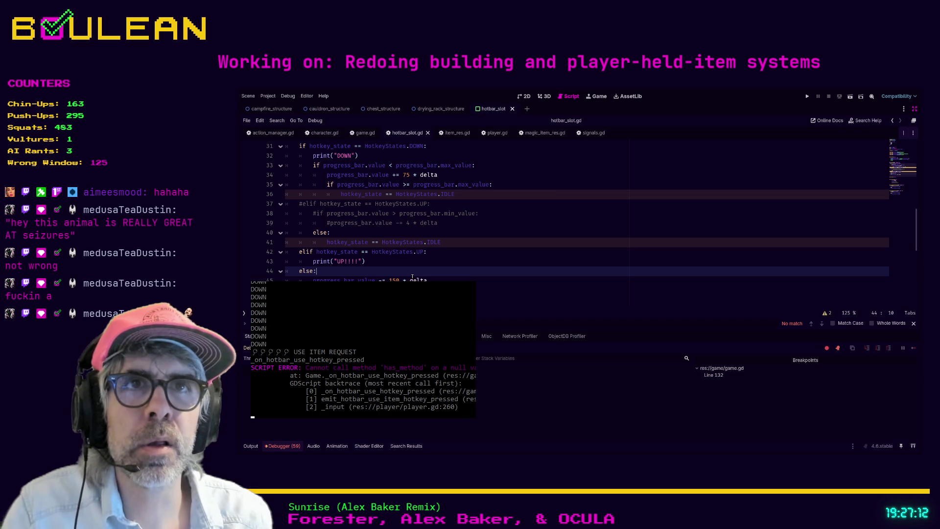
{"action": "key", "text": "Return"}
{"action": "type", "text": "hot"}
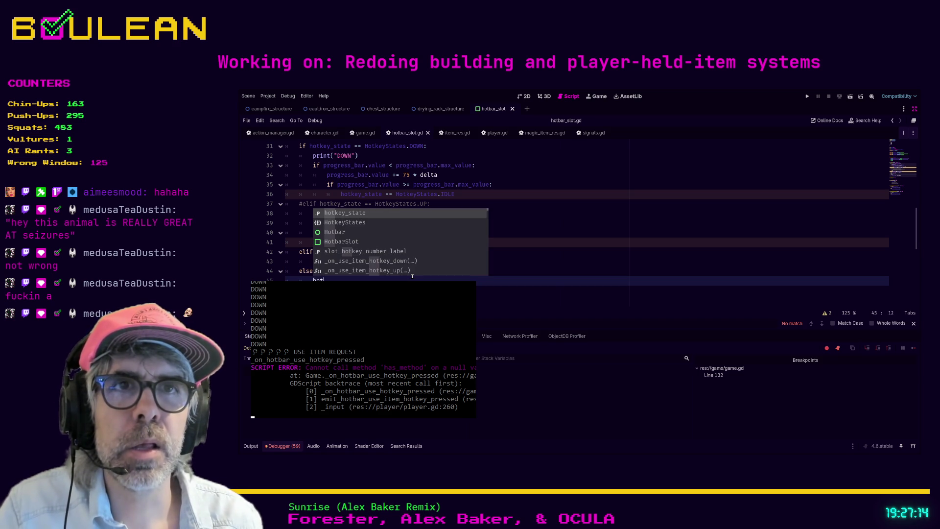
{"action": "key", "text": "Return"}
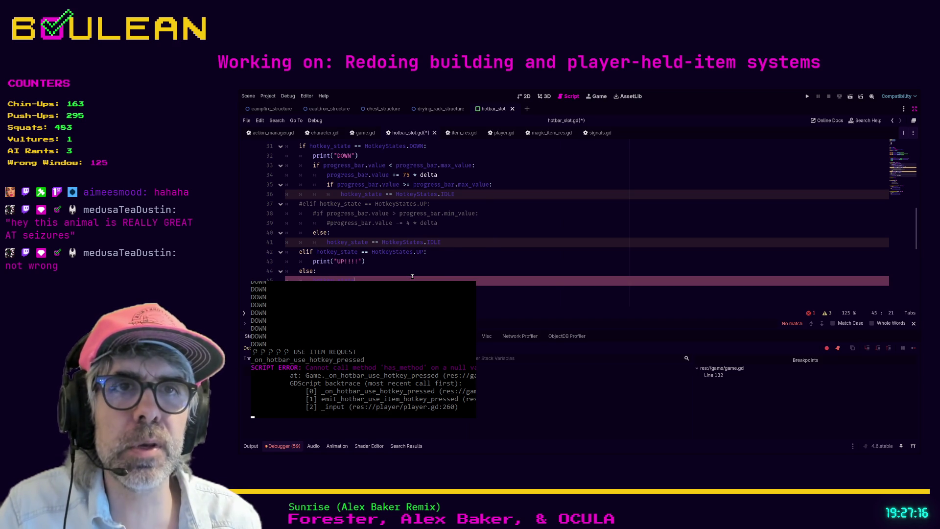
{"action": "type", "text": " = "}
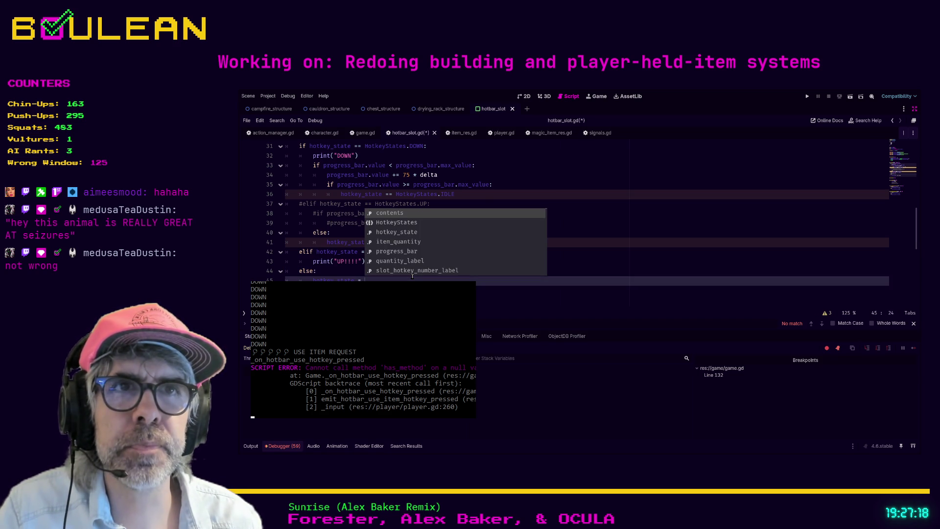
{"action": "type", "text": "HotkeyStates."}
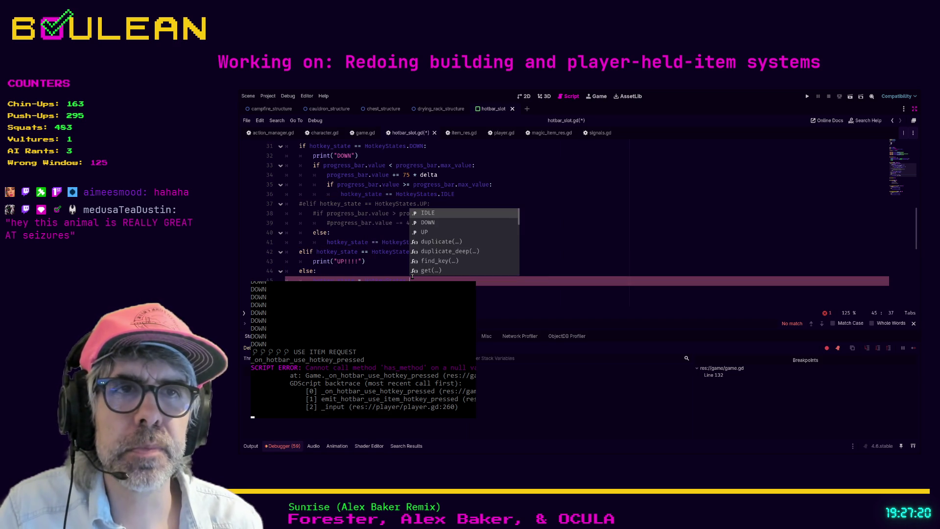
{"action": "key", "text": "Down"}
{"action": "key", "text": "Down"}
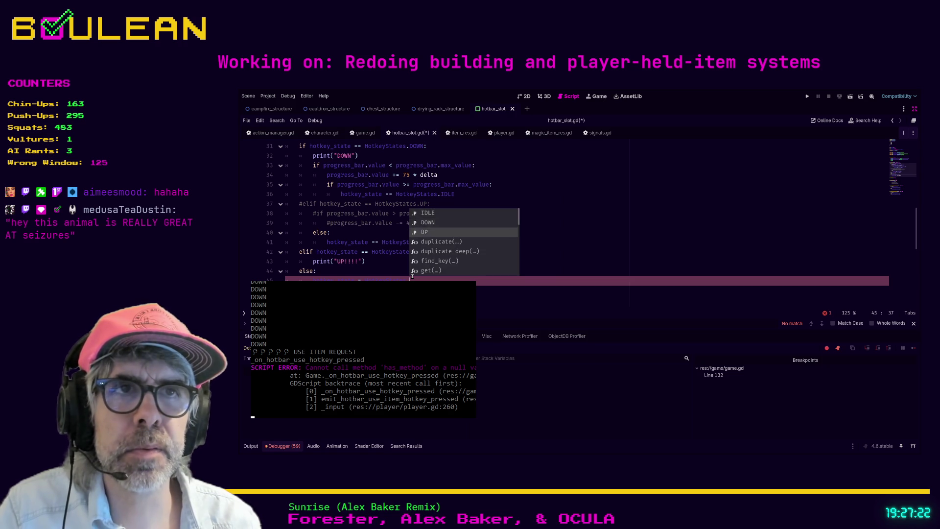
{"action": "key", "text": "Return"}
Save hotbar_slot.gd and relaunch the game.
{"action": "left_click", "coordinate": [468, 265]}
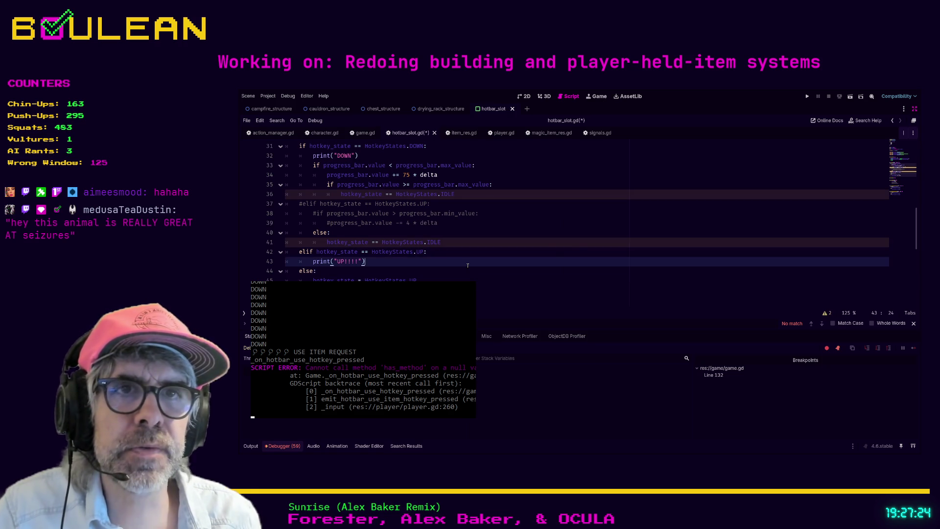
{"action": "key", "text": "ctrl+s"}
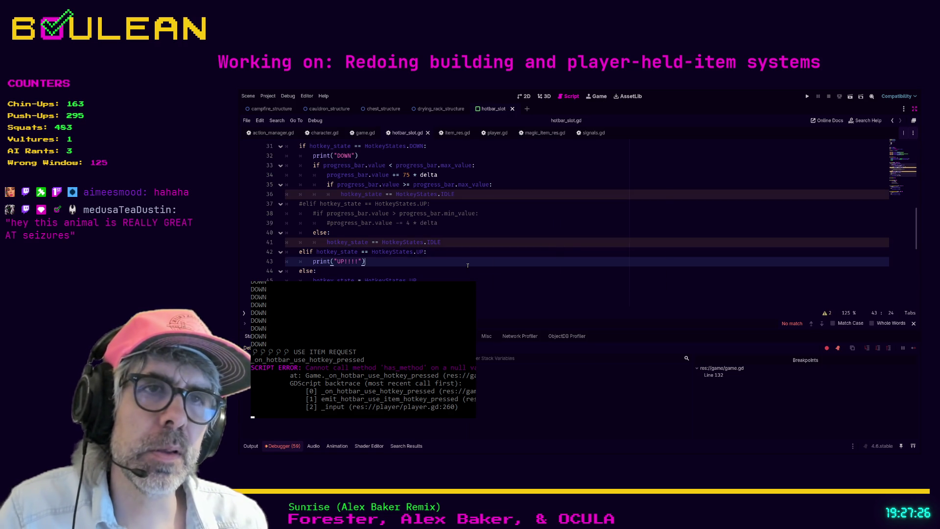
{"action": "key", "text": "F5"}
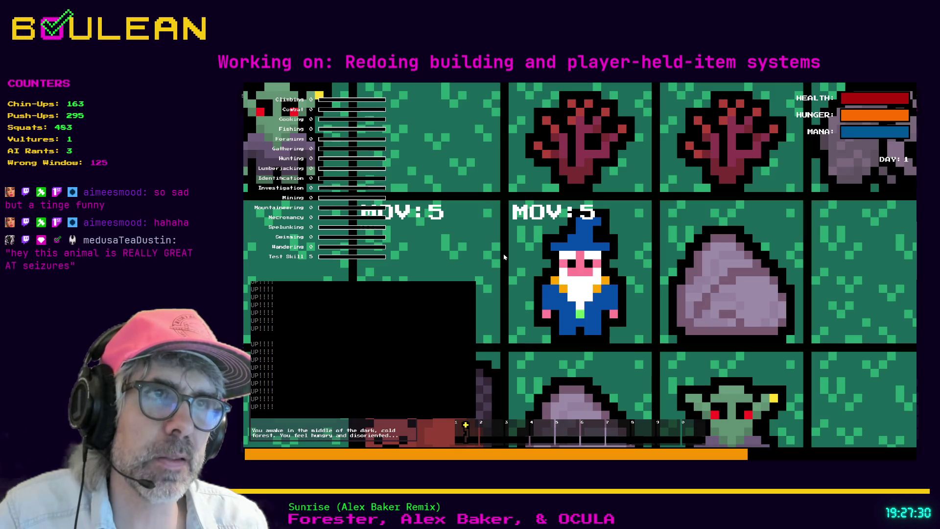
Interact with the sapling and trigger the hotbar to watch UP!!!! output, then stop the game.
{"action": "key", "text": "Up"}
{"action": "scroll", "coordinate": [503, 256], "scroll_direction": "down", "scroll_amount": 3}
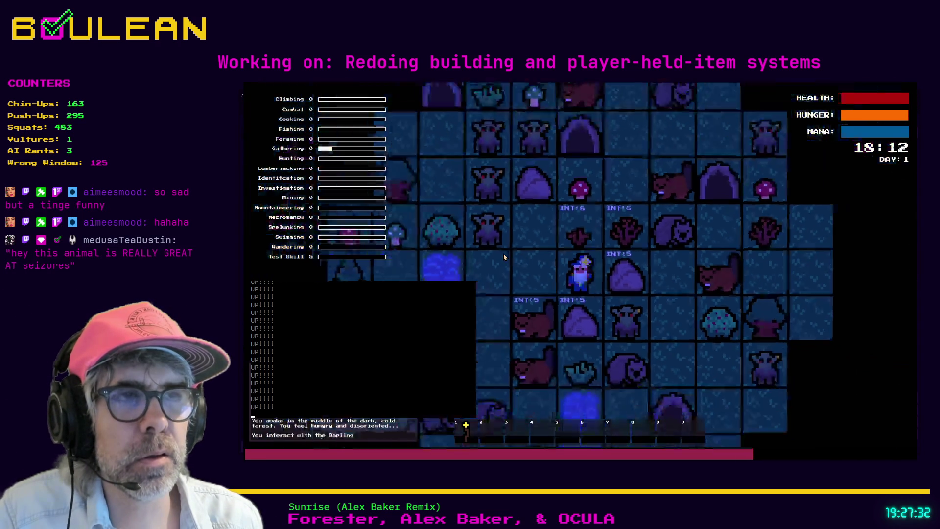
{"action": "left_click", "coordinate": [503, 257]}
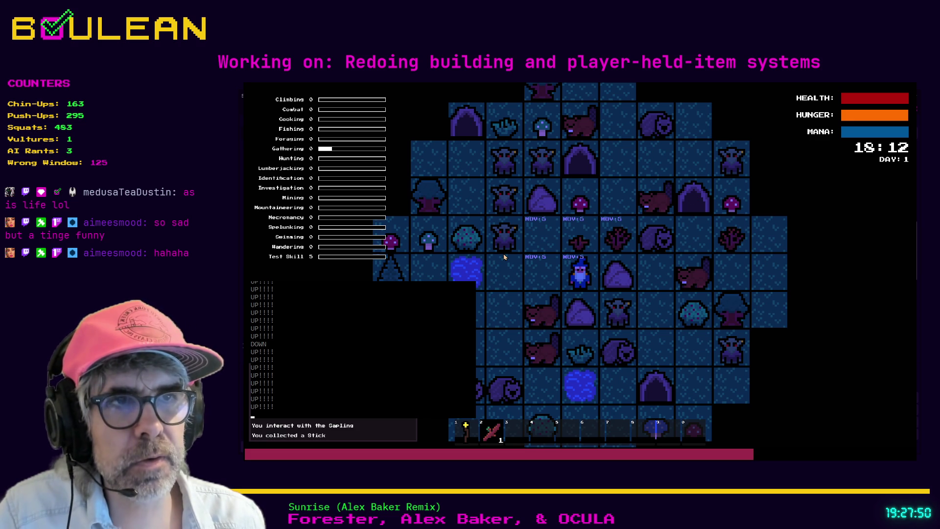
{"action": "key", "text": "F8"}
{"action": "left_click", "coordinate": [539, 231]}
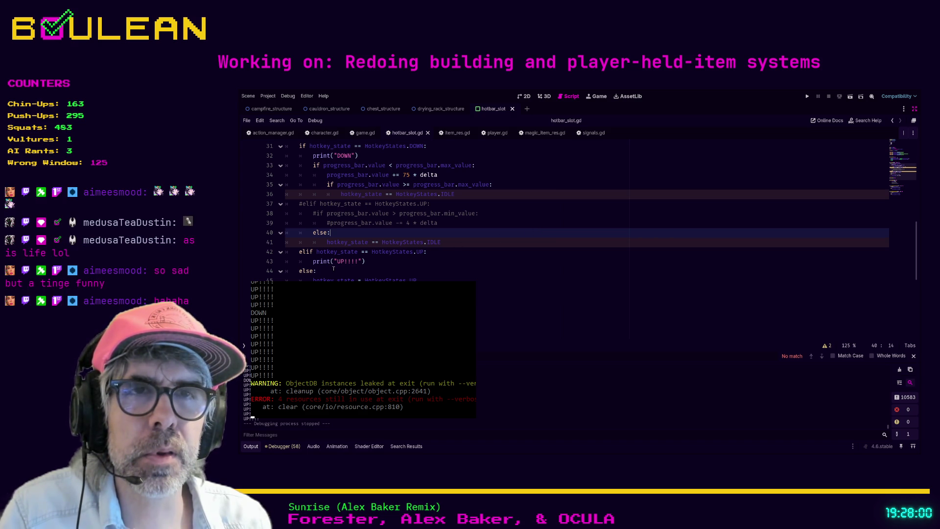
Delete the leftover 'elif hotkey_state == HotkeyStates.UP:' line and the blank line above else.
{"action": "left_click_drag", "start_coordinate": [376, 264], "coordinate": [289, 262]}
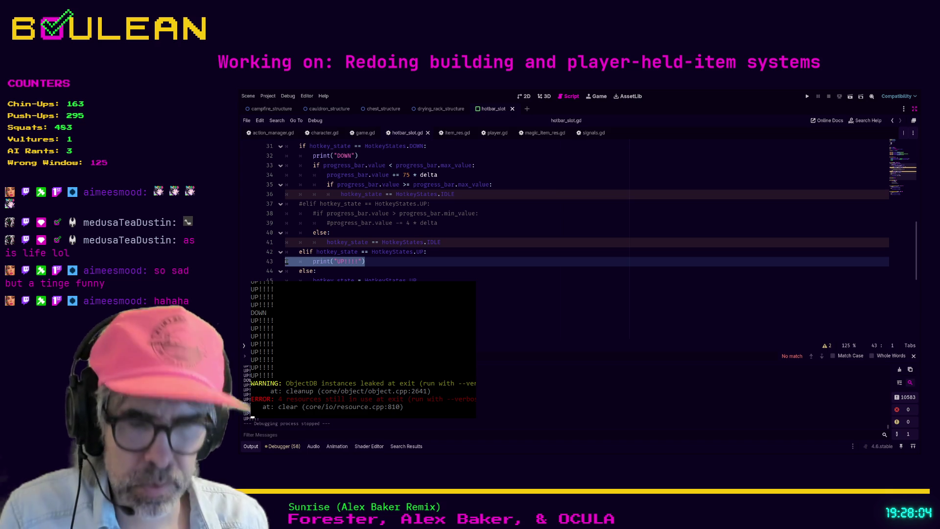
{"action": "key", "text": "BackSpace"}
{"action": "left_click", "coordinate": [317, 271]}
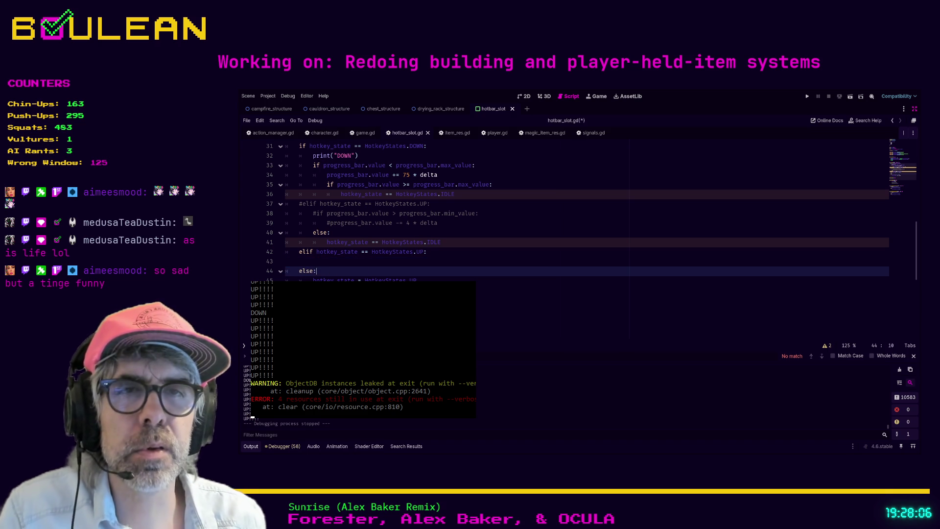
{"action": "key", "text": "Down"}
{"action": "key", "text": "Down"}
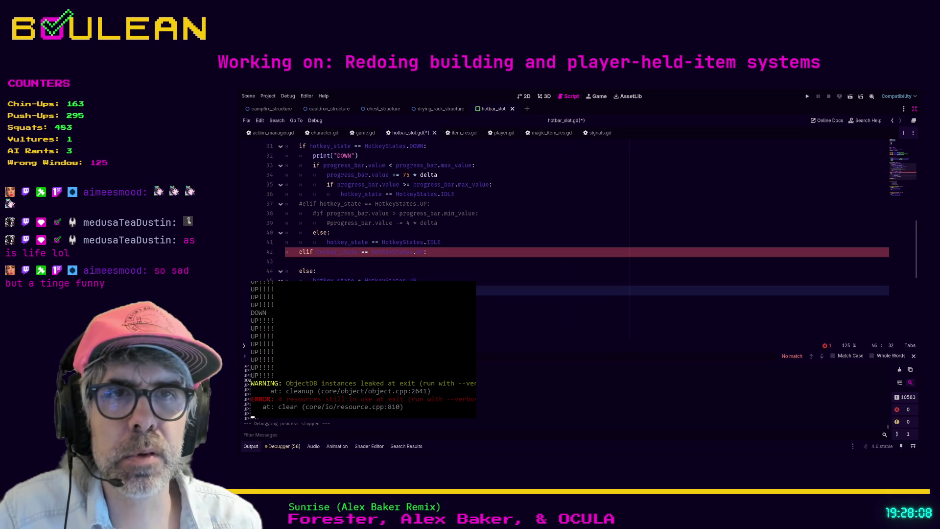
{"action": "left_click", "coordinate": [286, 261]}
{"action": "left_click_drag", "start_coordinate": [430, 252], "coordinate": [392, 252]}
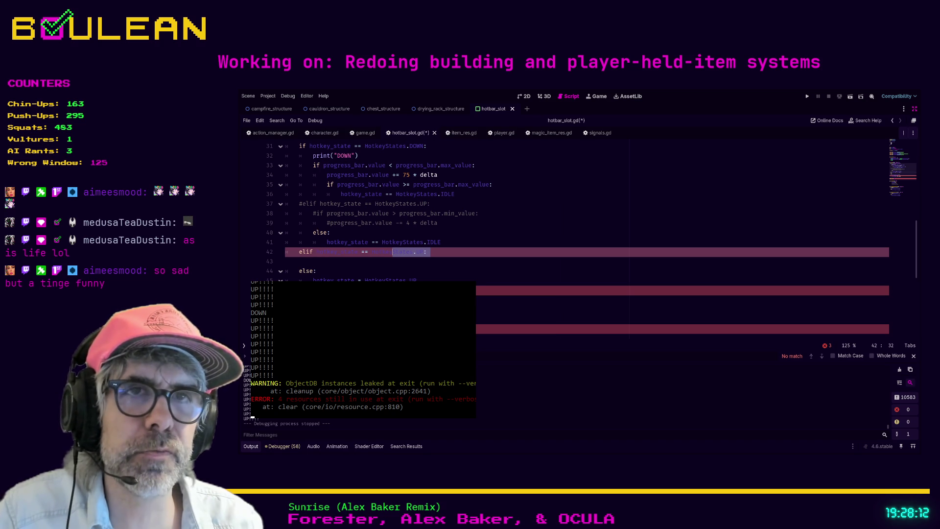
{"action": "key", "text": "shift+Home"}
{"action": "key", "text": "shift+Home"}
{"action": "key", "text": "Delete"}
{"action": "key", "text": "Delete"}
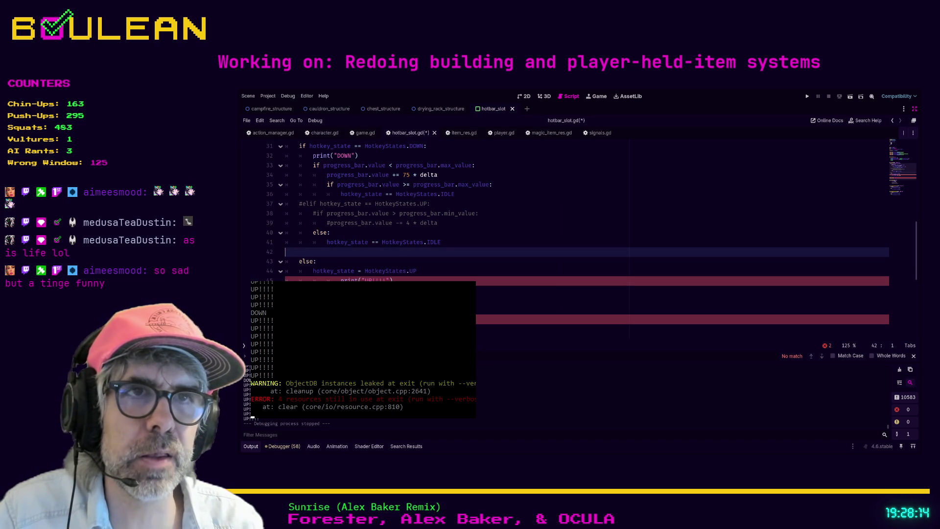
{"action": "key", "text": "Delete"}
Unindent the print("UP!!!!") line to sit under else, then save and run the game.
{"action": "key", "text": "Down"}
{"action": "key", "text": "Down"}
{"action": "key", "text": "End"}
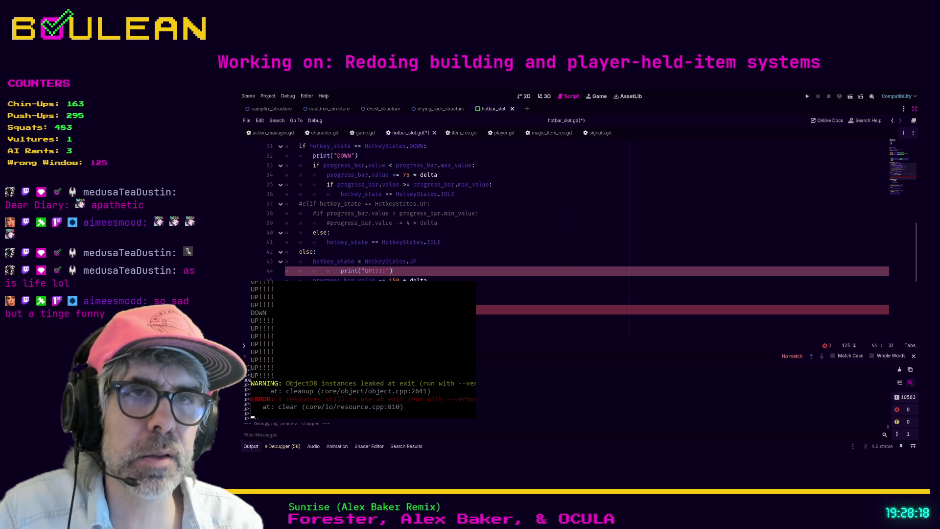
{"action": "key", "text": "BackSpace"}
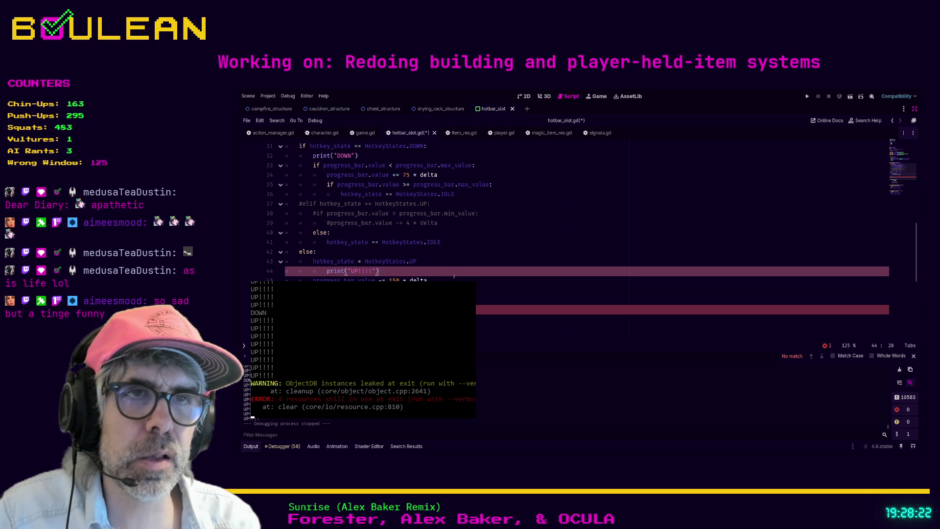
{"action": "scroll", "coordinate": [462, 274], "scroll_direction": "down", "scroll_amount": 1}
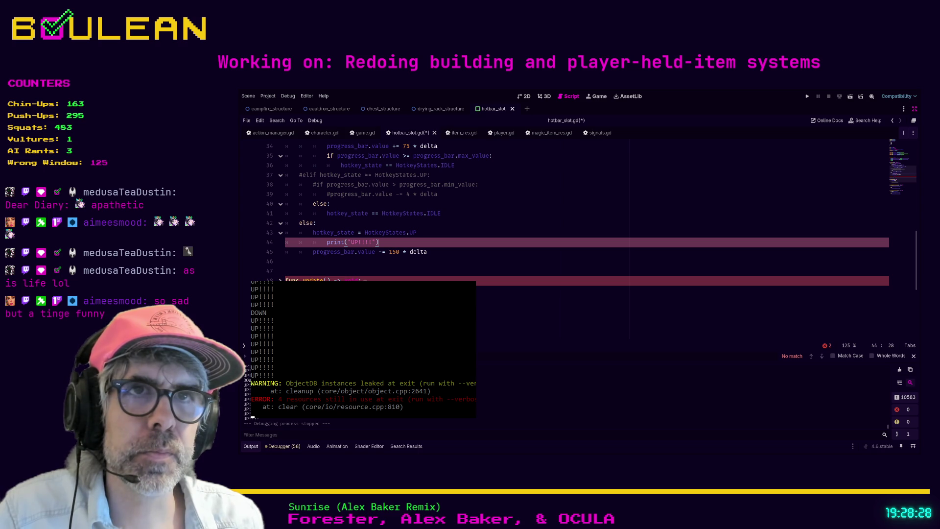
{"action": "left_click", "coordinate": [327, 242]}
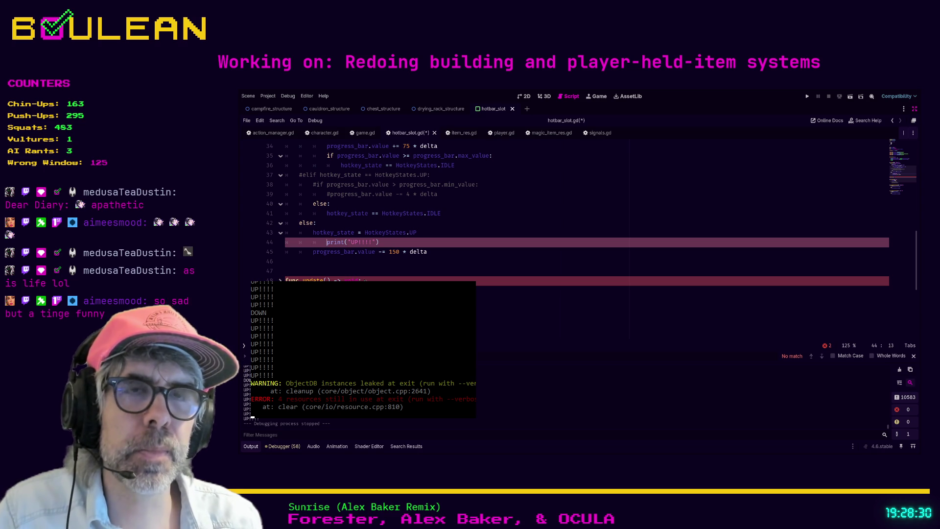
{"action": "key", "text": "BackSpace"}
{"action": "scroll", "coordinate": [441, 273], "scroll_direction": "up", "scroll_amount": 2}
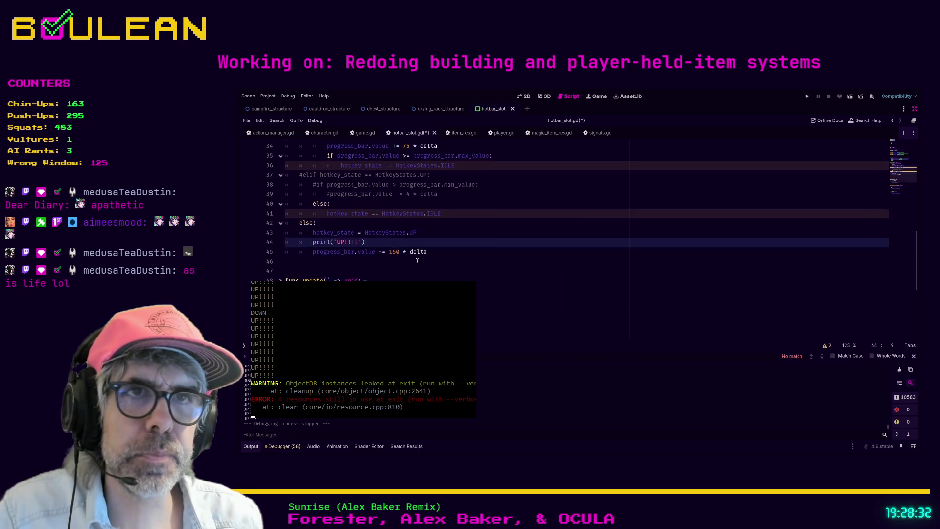
{"action": "left_click", "coordinate": [416, 291]}
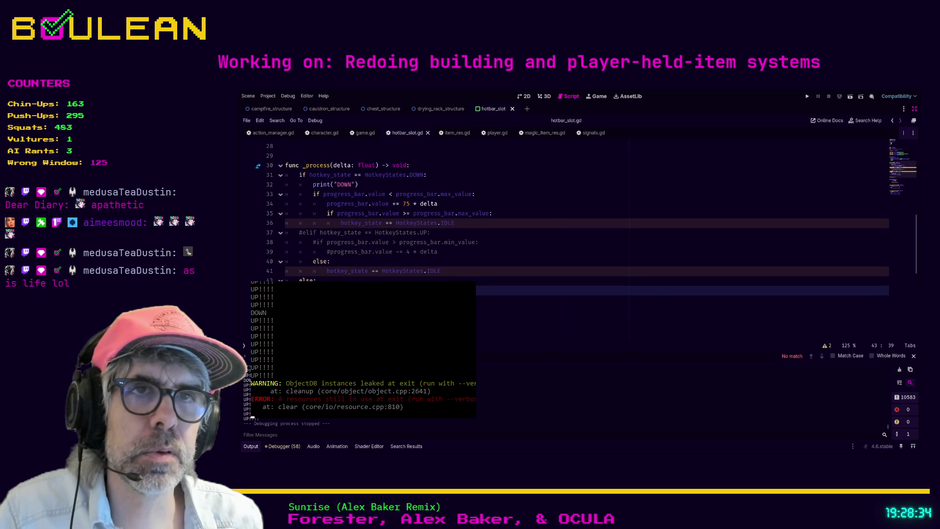
{"action": "key", "text": "F5"}
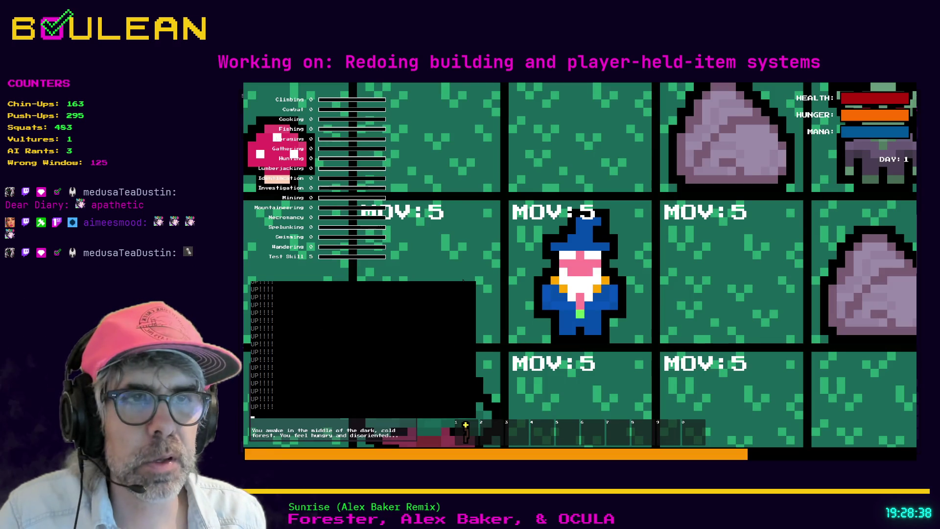
Zoom out, walk north onto the Red Mushroom, use it from hotbar slot 2, then stop the game.
{"action": "scroll", "coordinate": [463, 280], "scroll_direction": "down", "scroll_amount": 1}
{"action": "scroll", "coordinate": [463, 280], "scroll_direction": "down", "scroll_amount": 3}
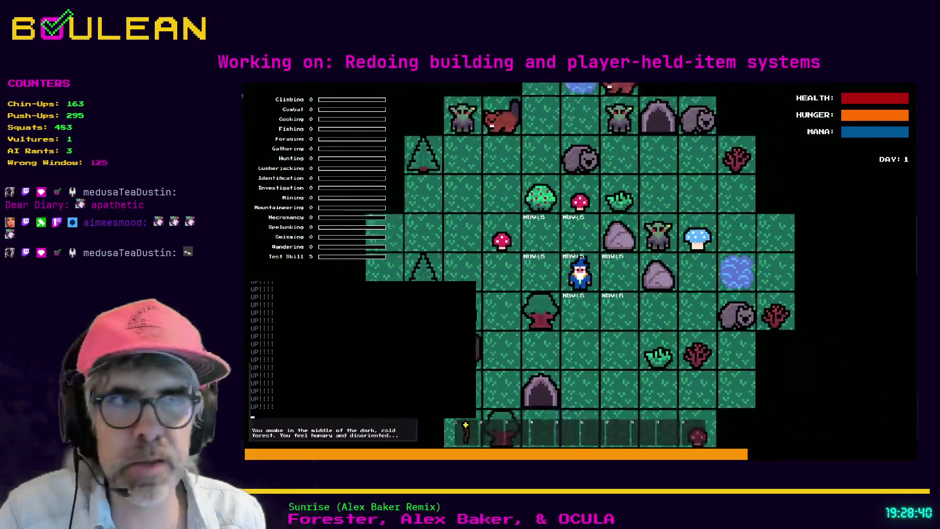
{"action": "key", "text": "Up"}
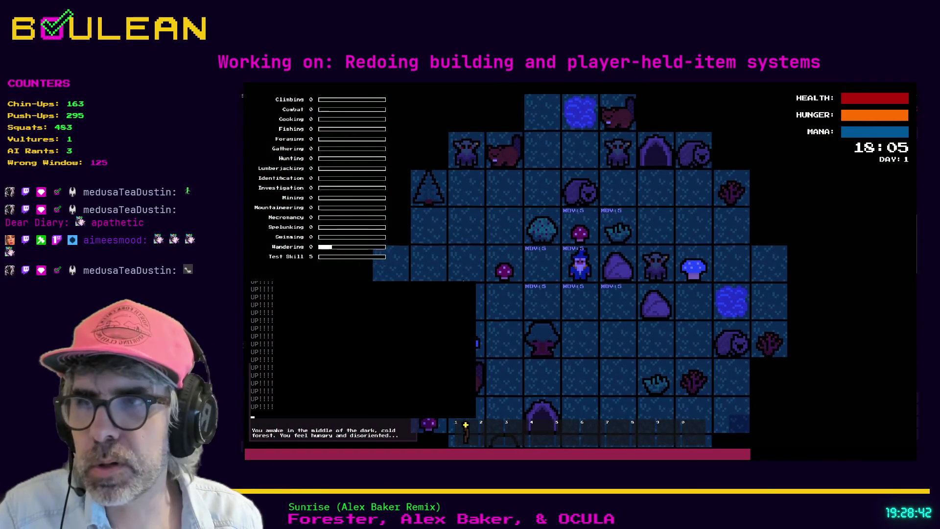
{"action": "key", "text": "Up"}
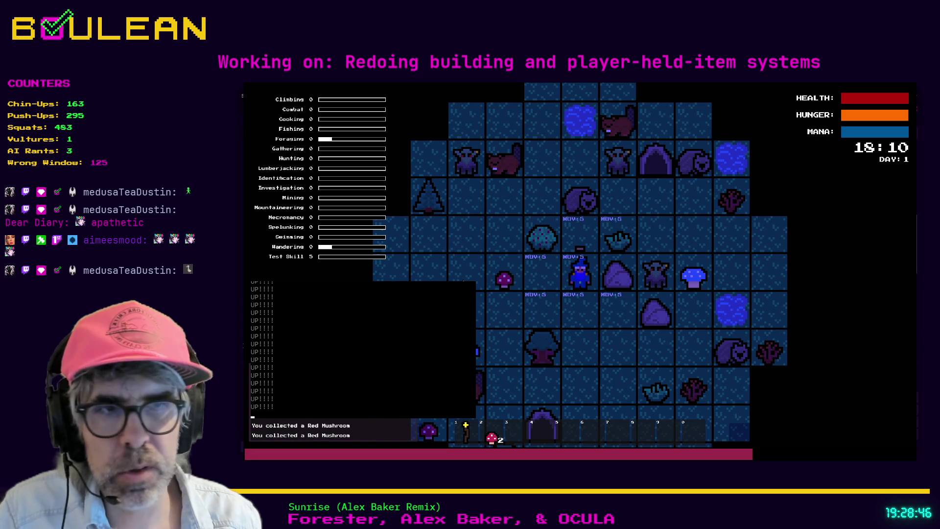
{"action": "key", "text": "2"}
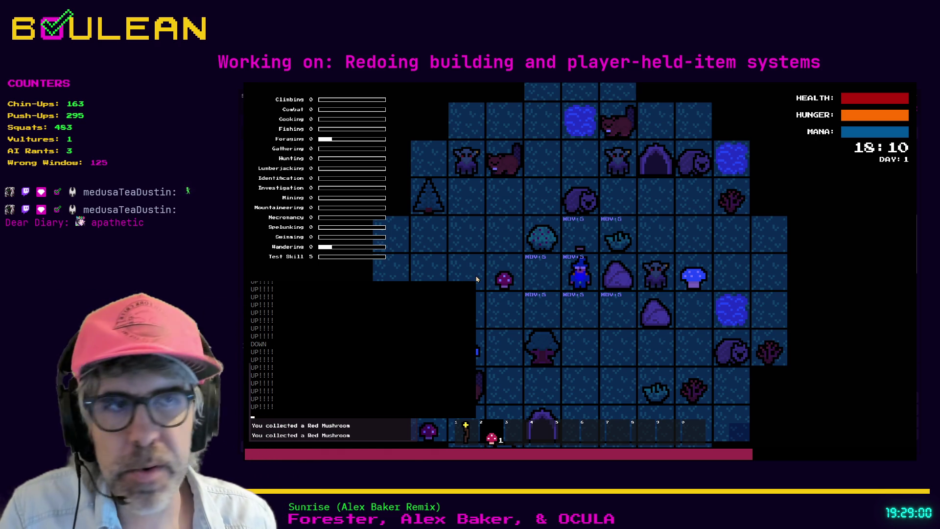
{"action": "key", "text": "F8"}
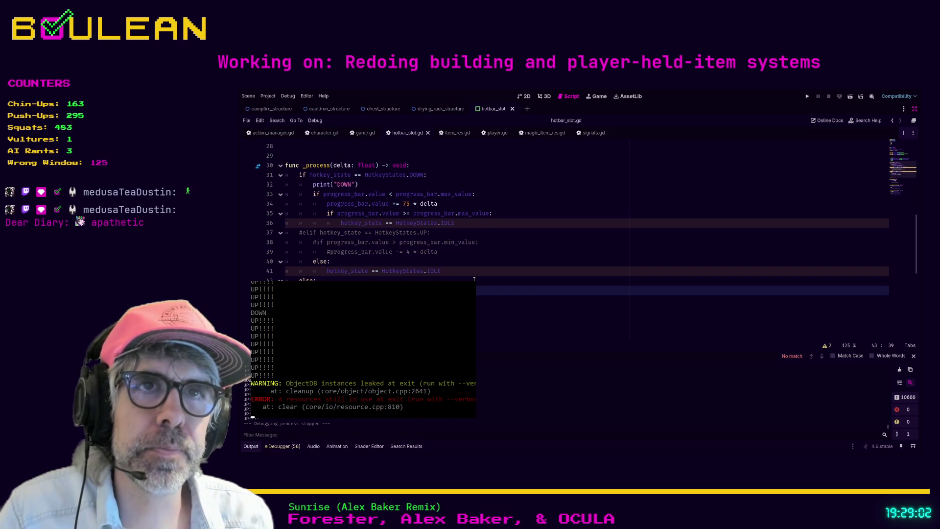
Unindent lines 35–36 and turn the max-value check into an elif, then save and run.
{"action": "left_click", "coordinate": [474, 272]}
{"action": "scroll", "coordinate": [532, 284], "scroll_direction": "up", "scroll_amount": 1}
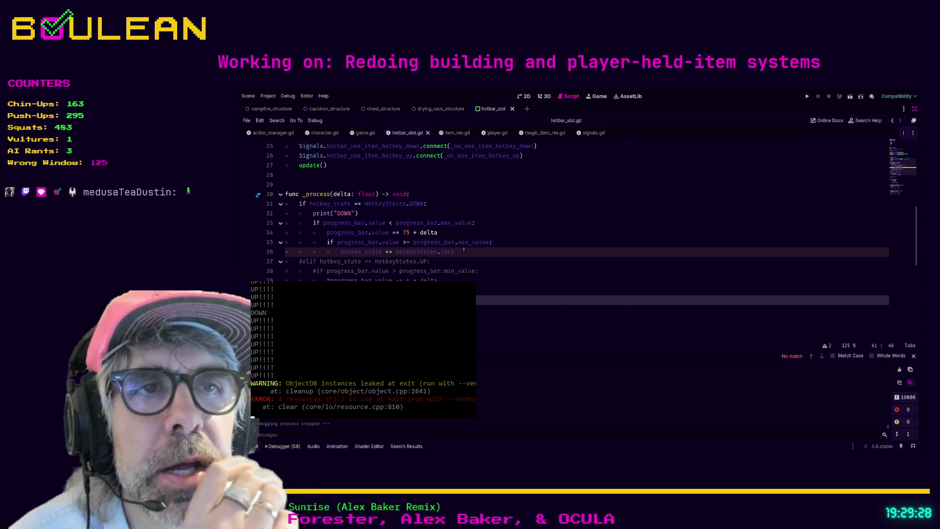
{"action": "left_click_drag", "start_coordinate": [464, 251], "coordinate": [273, 244]}
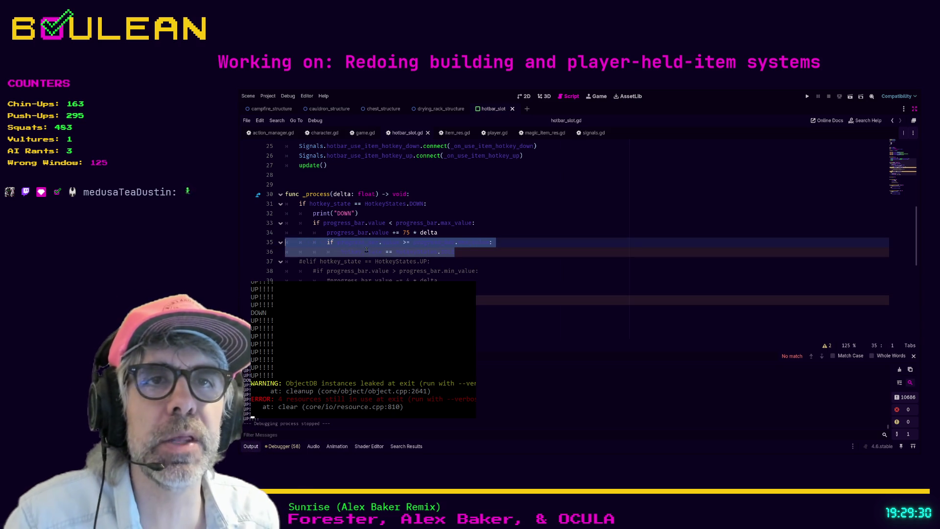
{"action": "key", "text": "shift+Tab"}
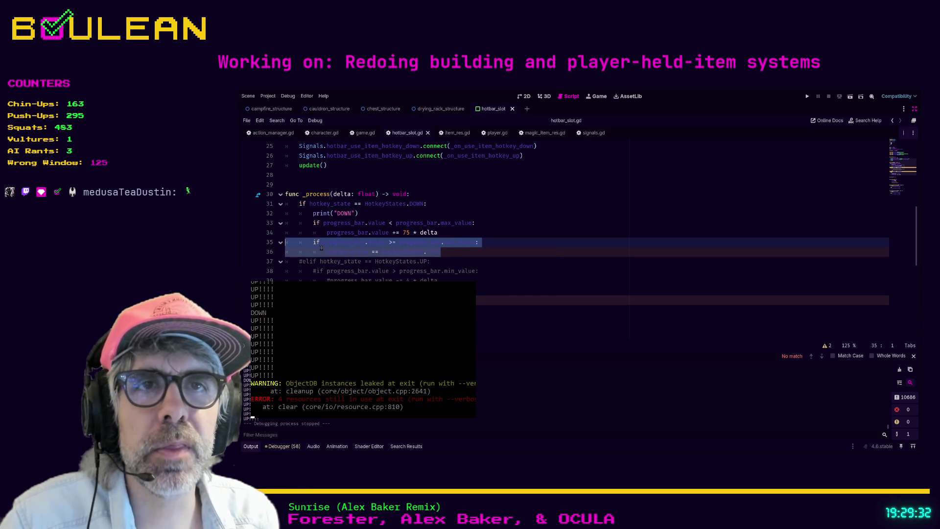
{"action": "left_click", "coordinate": [312, 243]}
{"action": "type", "text": "el"}
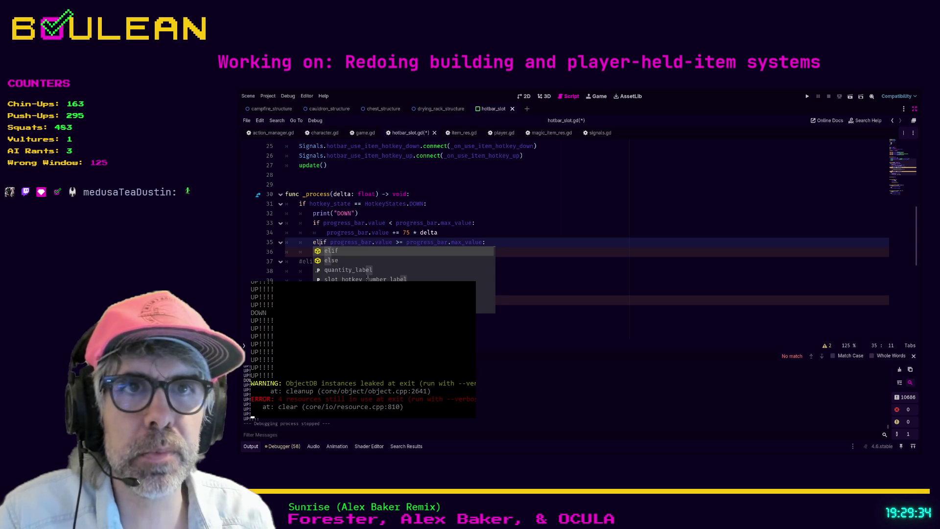
{"action": "left_click", "coordinate": [520, 234]}
{"action": "mouse_move", "coordinate": [451, 251]}
{"action": "left_mouse_down"}
{"action": "mouse_move", "coordinate": [313, 251]}
{"action": "mouse_move", "coordinate": [289, 242]}
{"action": "left_mouse_up"}
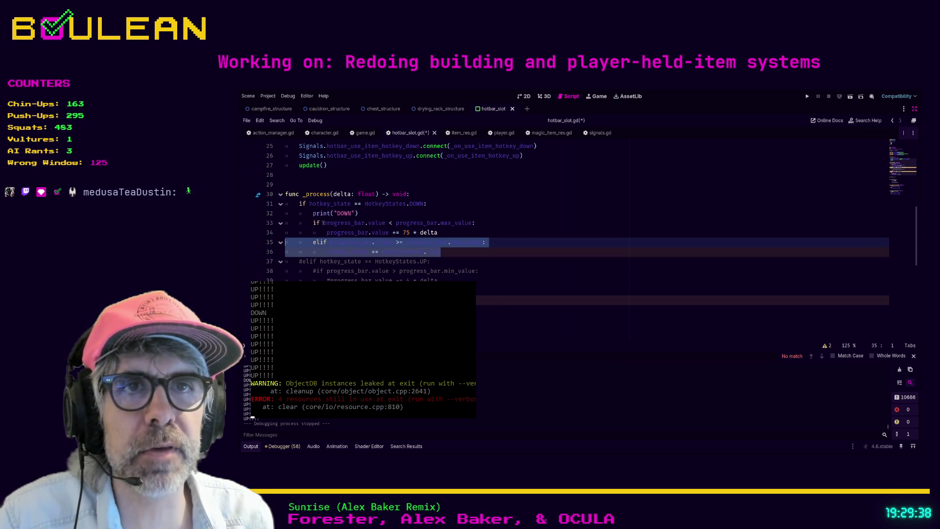
{"action": "left_click", "coordinate": [319, 223]}
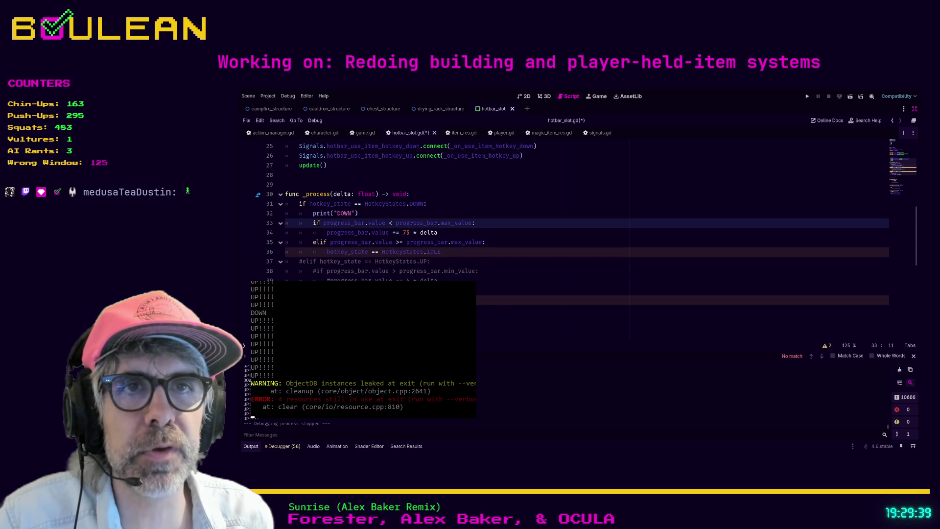
{"action": "left_click", "coordinate": [456, 252]}
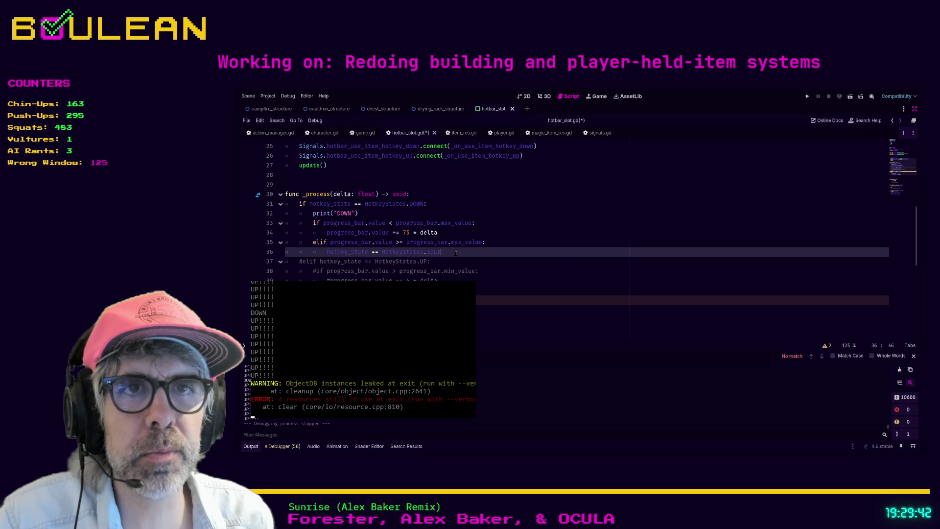
{"action": "key", "text": "F5"}
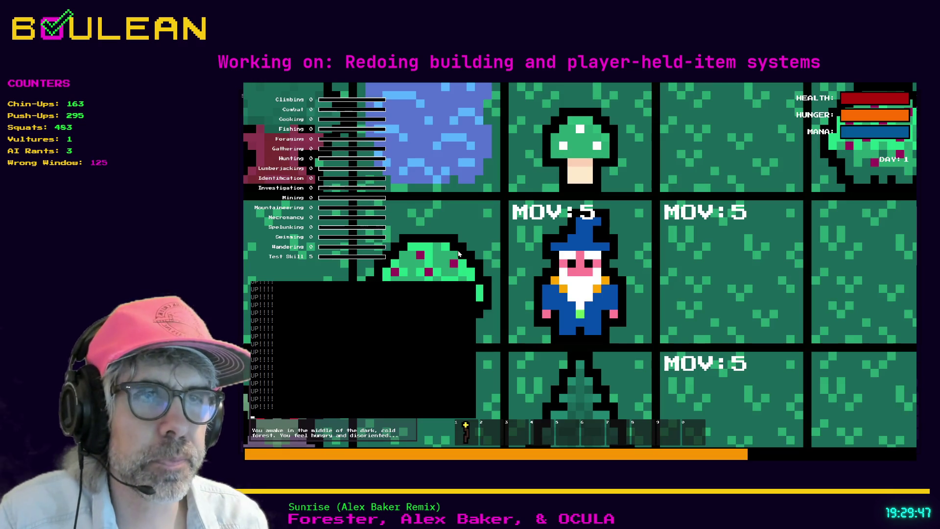
In the running game, collect berries and a green mushroom, and use a berry from hotbar slot 2.
{"action": "left_click", "coordinate": [458, 253]}
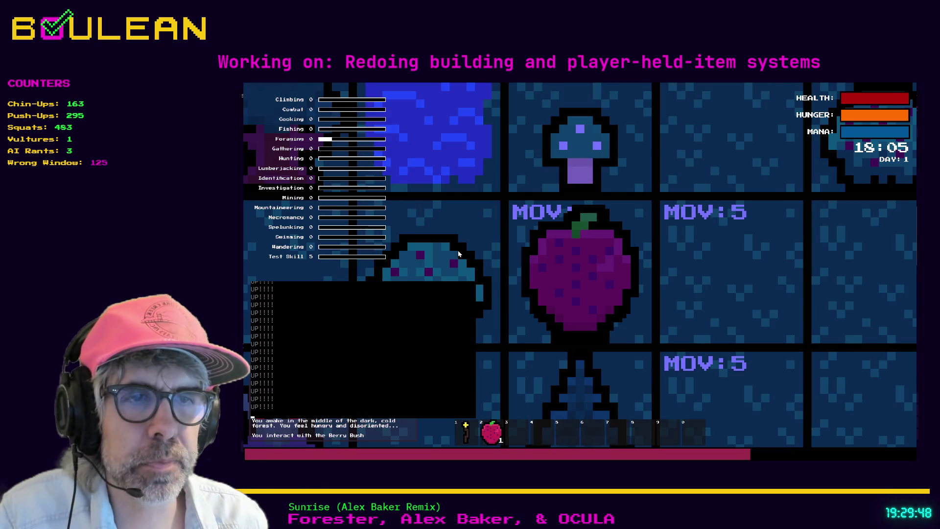
{"action": "scroll", "coordinate": [459, 254], "scroll_direction": "down", "scroll_amount": 3}
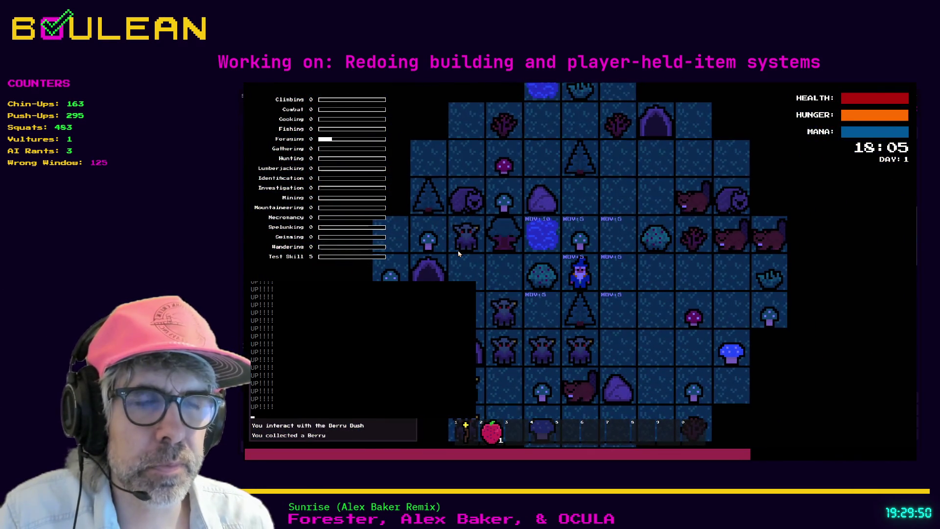
{"action": "left_click", "coordinate": [459, 254]}
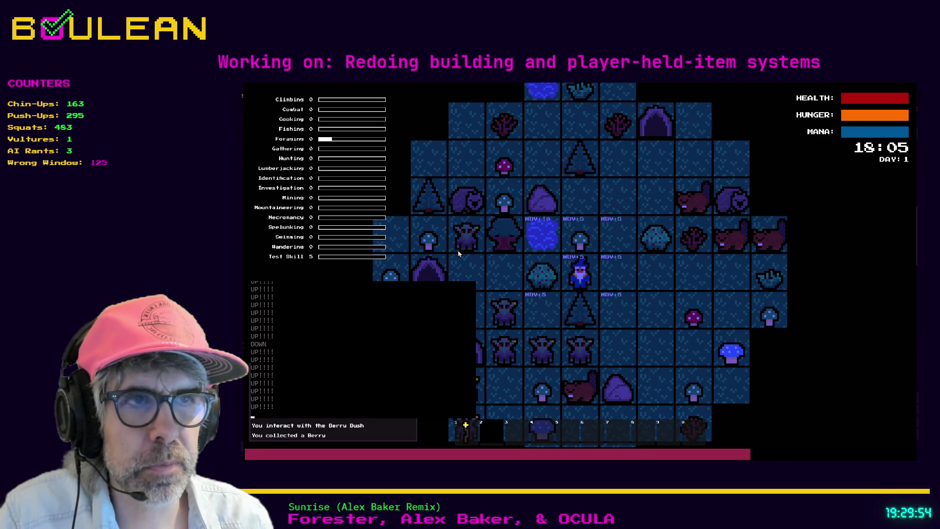
{"action": "key", "text": "Up"}
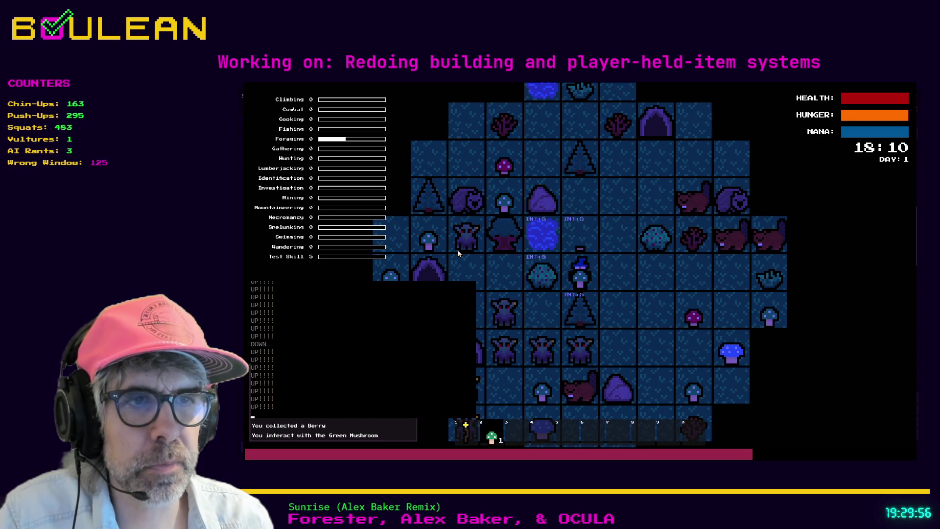
{"action": "key", "text": "Up"}
{"action": "key", "text": "Up"}
{"action": "left_click", "coordinate": [459, 253]}
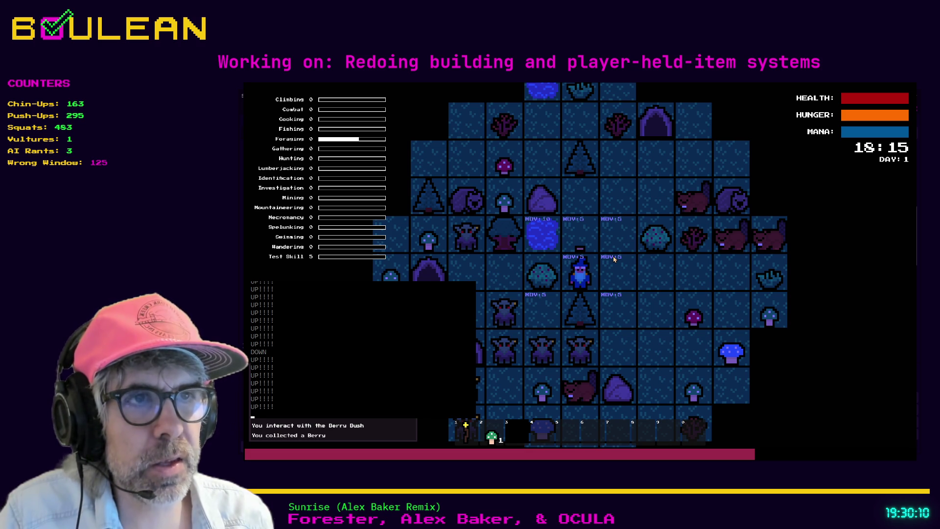
{"action": "key", "text": "e"}
{"action": "key", "text": "e"}
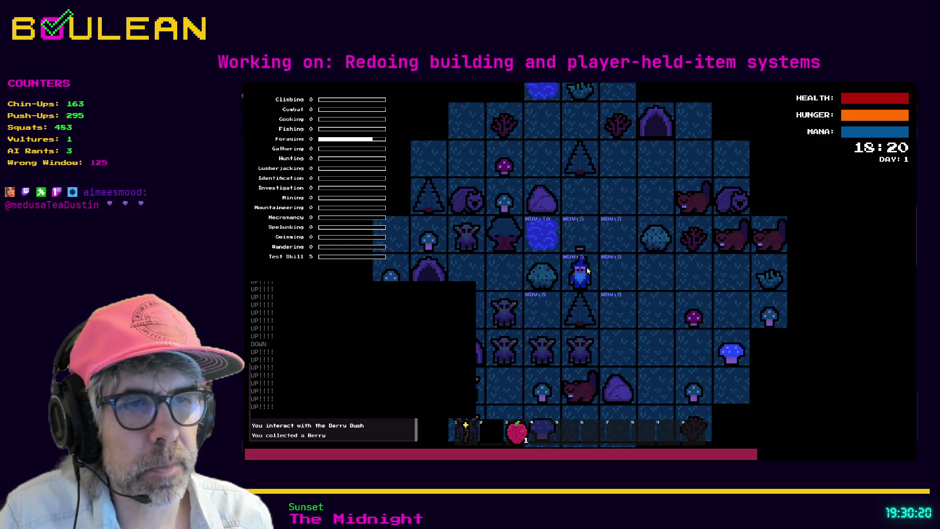
Stop the game and comment out the print("DOWN") line 32 in hotbar_slot.gd.
{"action": "key", "text": "F8"}
{"action": "scroll", "coordinate": [487, 254], "scroll_direction": "up", "scroll_amount": 1}
{"action": "left_click", "coordinate": [387, 216]}
{"action": "key", "text": "ctrl+k"}
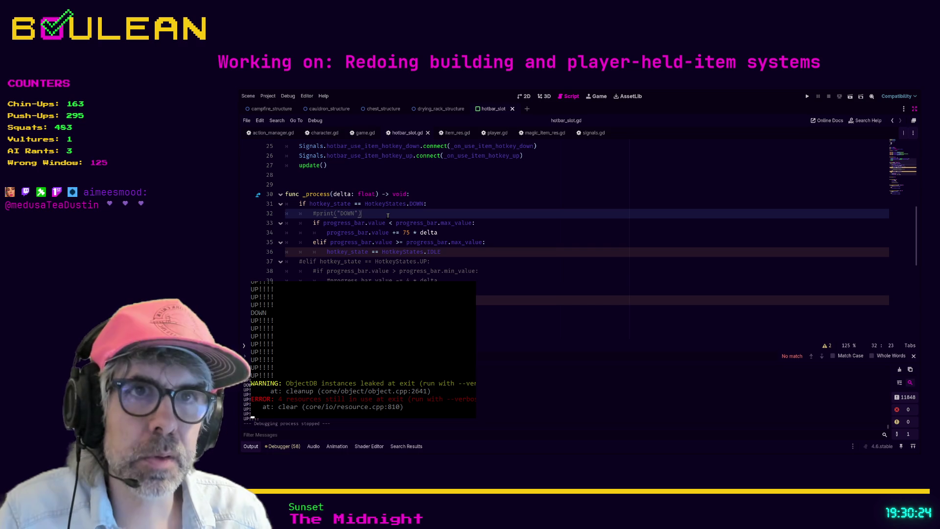
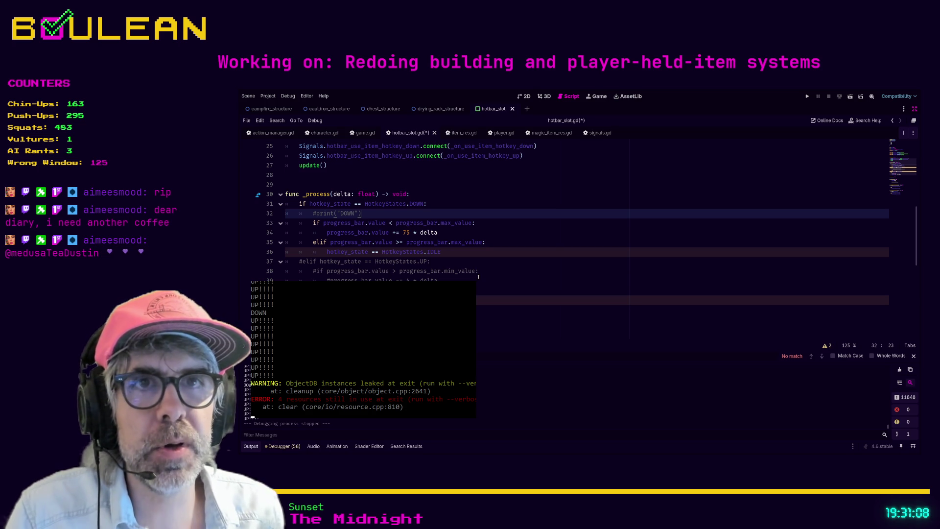
Restore the side docks, widen the code view, and comment out the print("UP!!!!") debug line.
{"action": "left_click", "coordinate": [502, 298]}
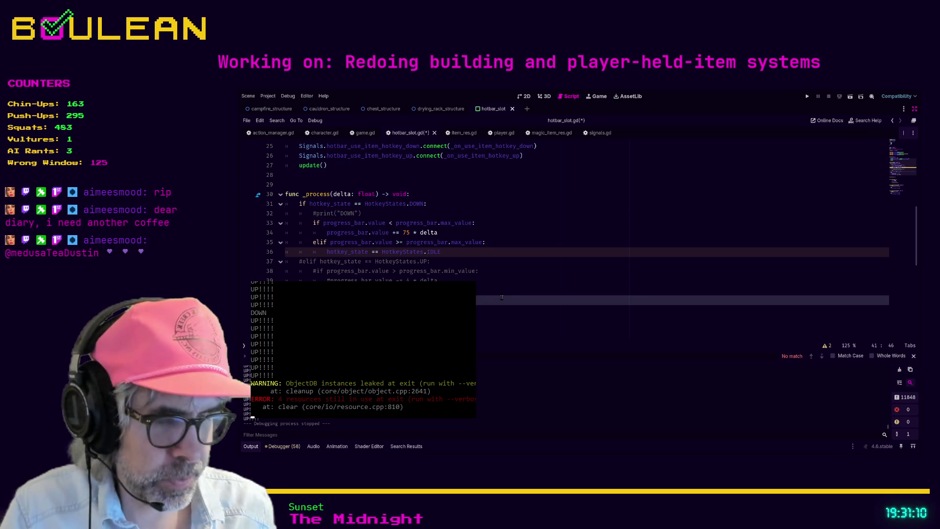
{"action": "key", "text": "ctrl+shift+F11"}
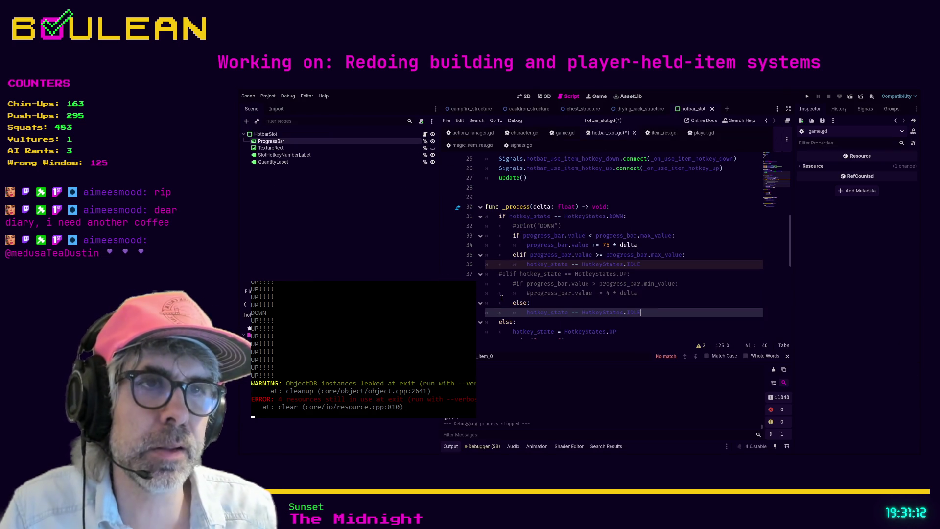
{"action": "left_click_drag", "start_coordinate": [432, 272], "coordinate": [319, 270]}
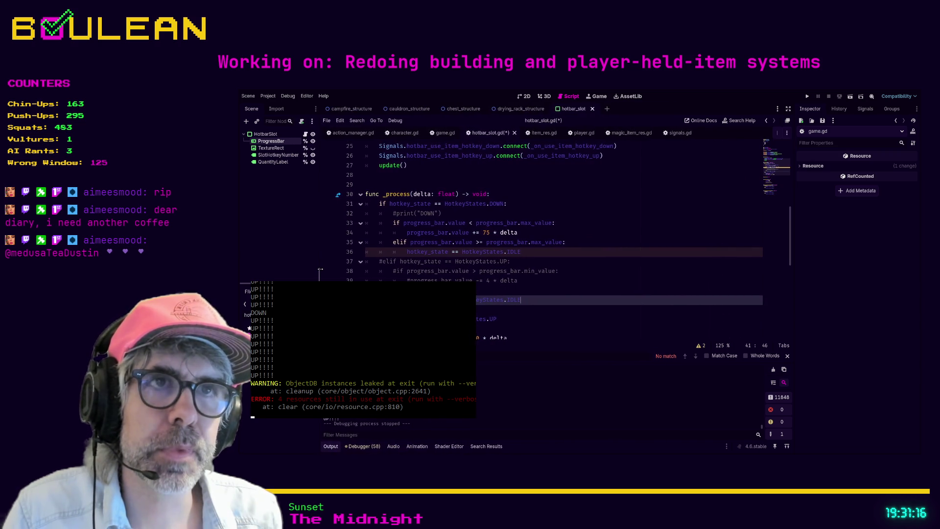
{"action": "left_click", "coordinate": [342, 290]}
{"action": "scroll", "coordinate": [343, 290], "scroll_direction": "down", "scroll_amount": 2}
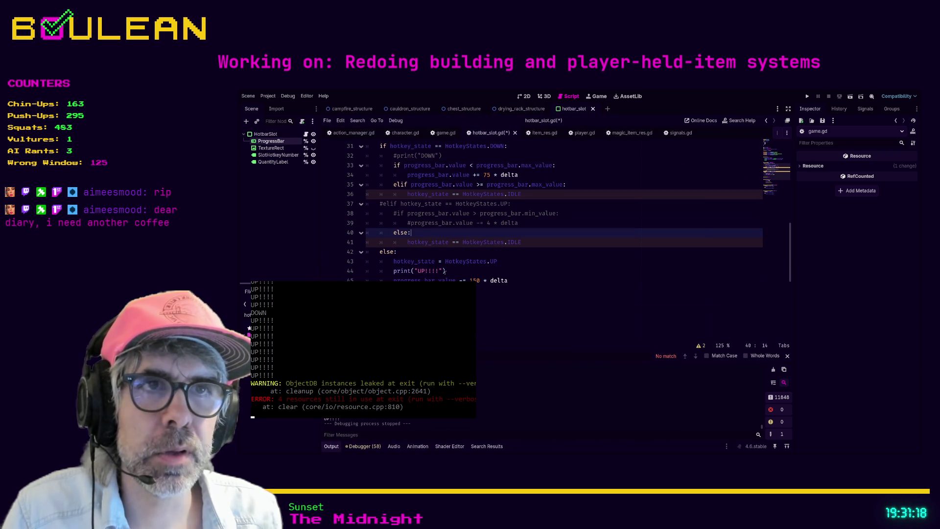
{"action": "left_click", "coordinate": [455, 271]}
{"action": "key", "text": "ctrl+k"}
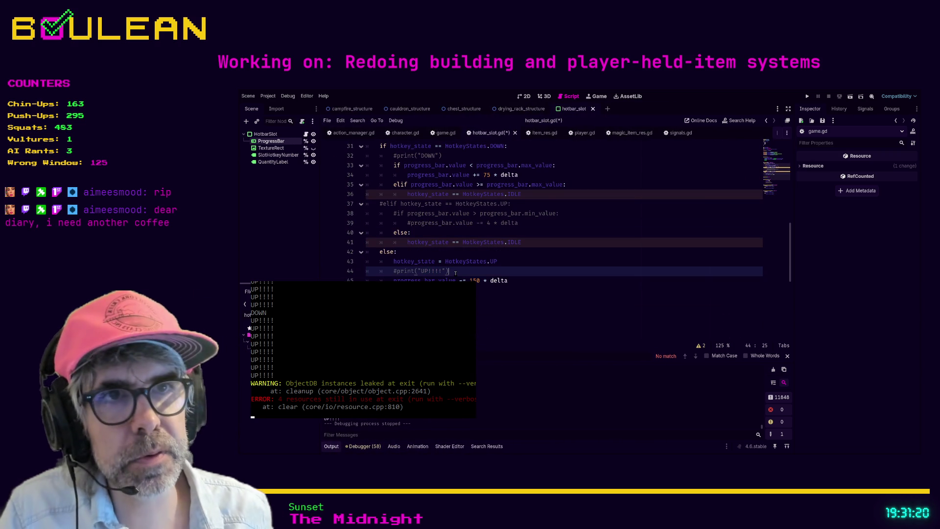
Add a 'KEY UP SIGNAL🔨🔨🔨🔨🔨🔨' print to the key-up handler, save hotbar_slot.gd and run the game.
{"action": "scroll", "coordinate": [455, 273], "scroll_direction": "down", "scroll_amount": 10}
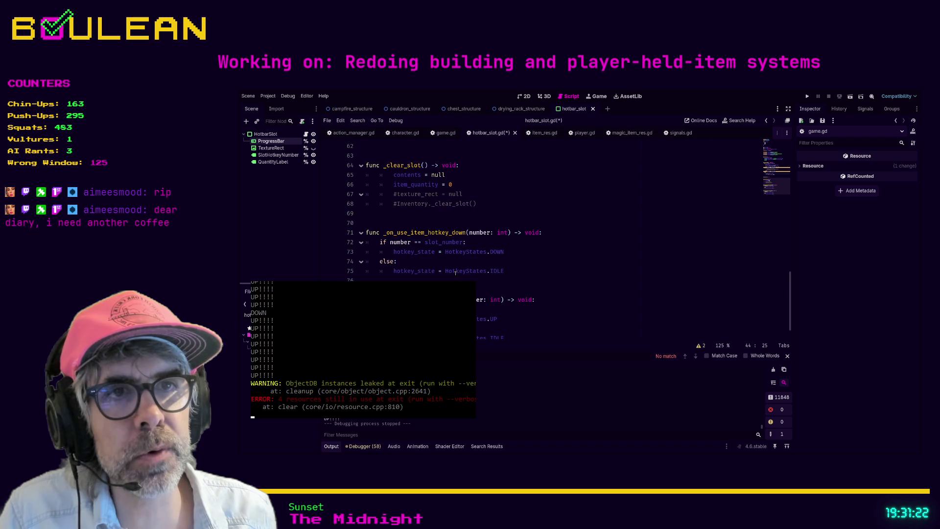
{"action": "scroll", "coordinate": [455, 273], "scroll_direction": "down", "scroll_amount": 1}
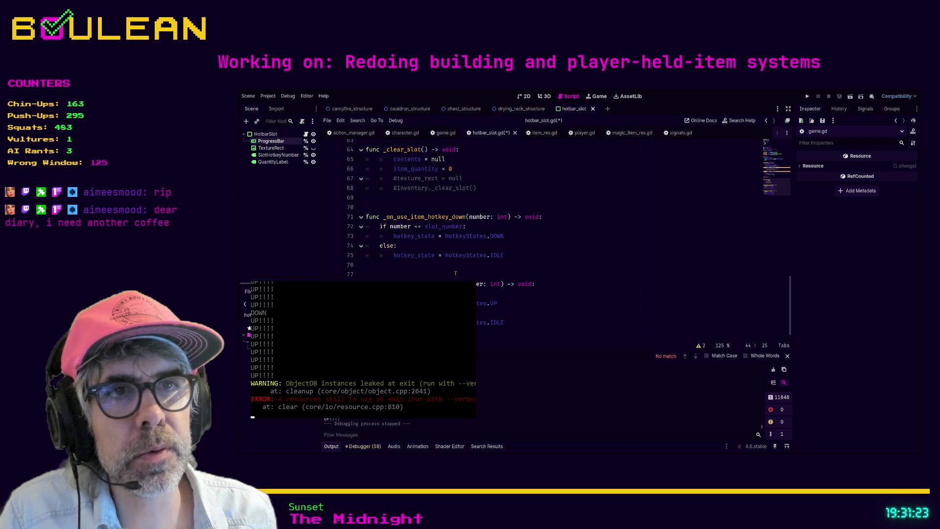
{"action": "left_click", "coordinate": [543, 285]}
{"action": "key", "text": "Return"}
{"action": "key", "text": "ctrl+v"}
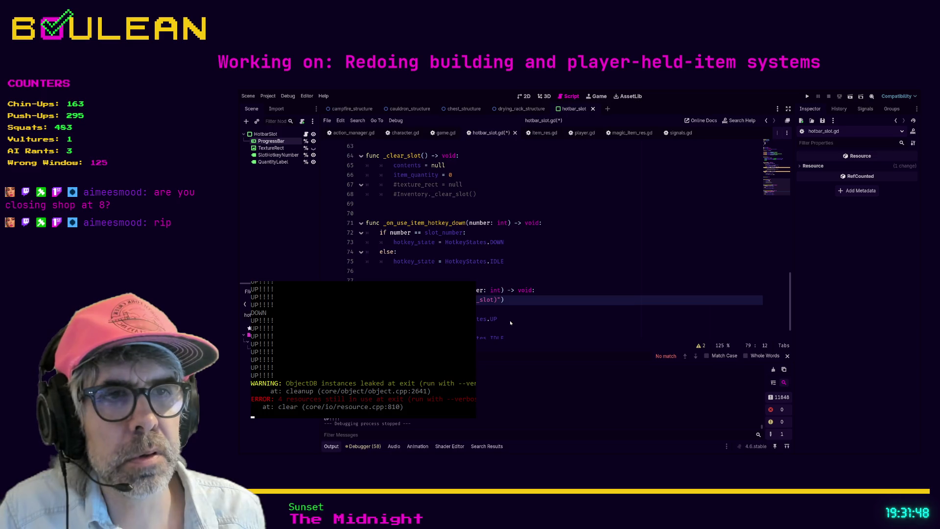
{"action": "type", "text": "KEY UP SIGNAL"}
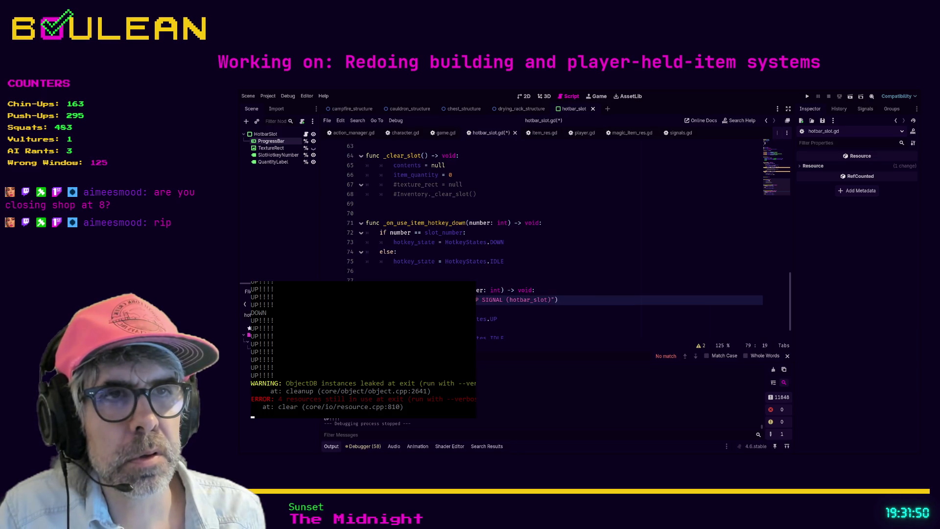
{"action": "type", "text": "🔨🔨🔨🔨🔨🔨🔨🔨🔨🔨KEY U"}
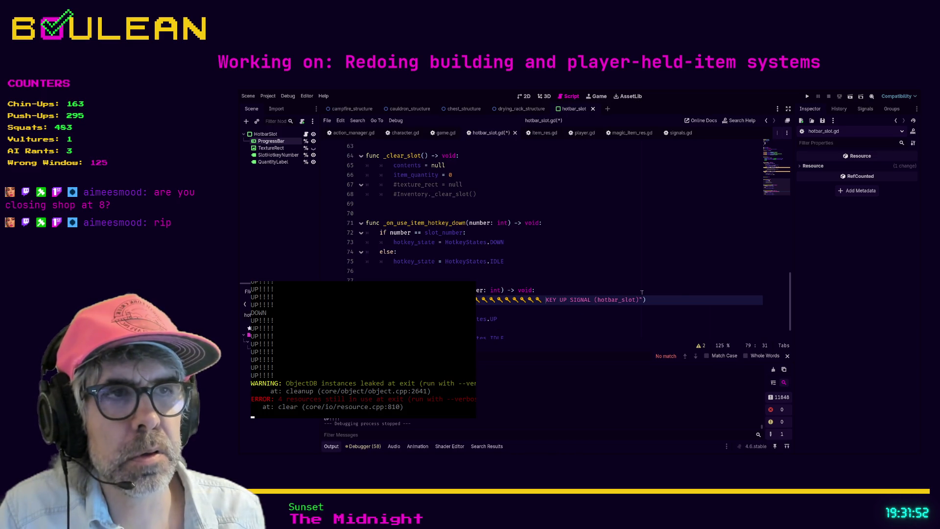
{"action": "key", "text": "ctrl+s"}
{"action": "key", "text": "F5"}
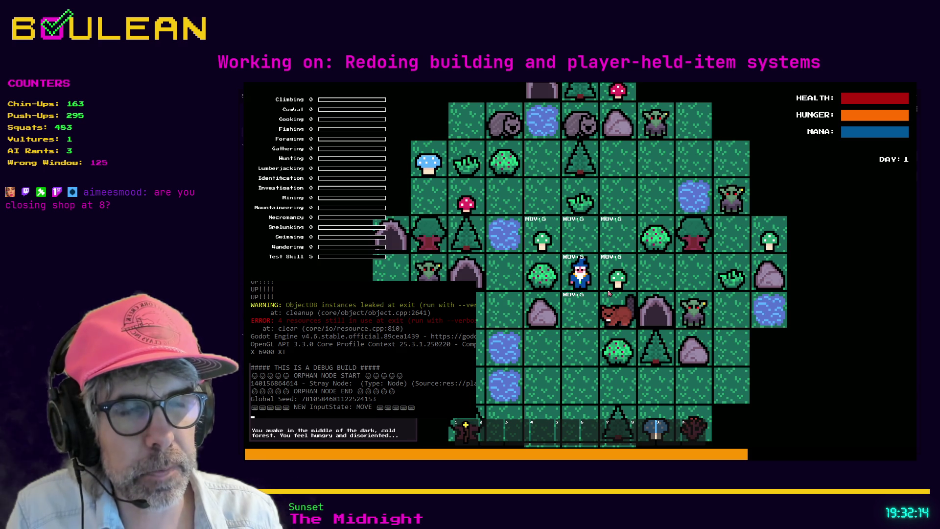
Pick up a Green Mushroom and a berry into the hotbar and eat each with key 2.
{"action": "key", "text": "e"}
{"action": "key", "text": "Right"}
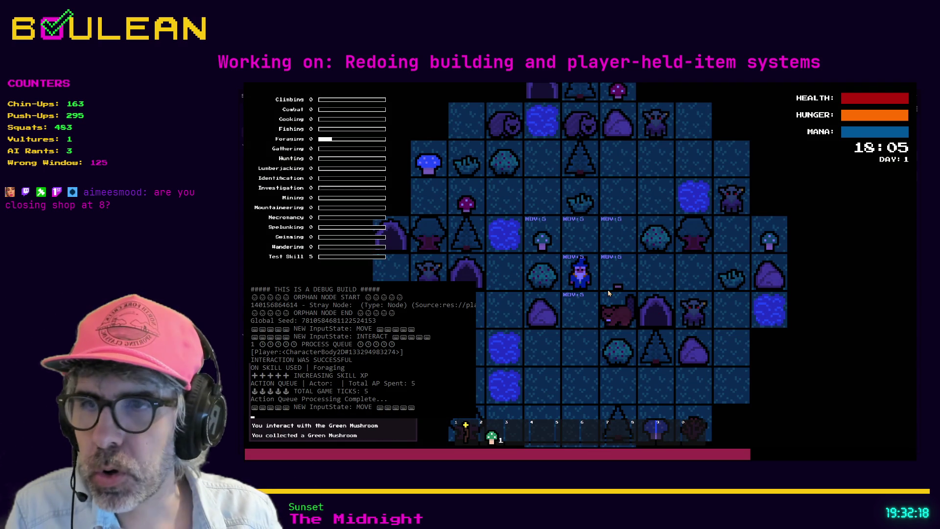
{"action": "key", "text": "2"}
{"action": "key", "text": "2"}
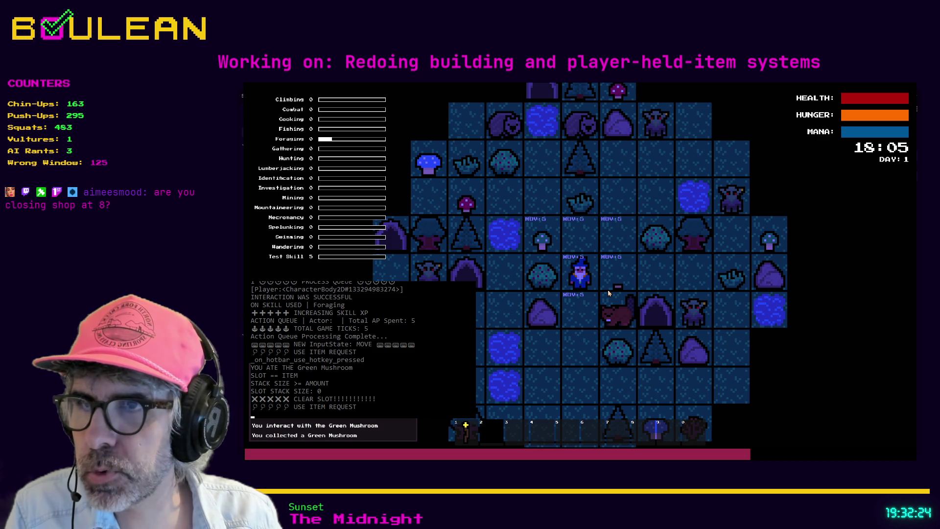
{"action": "key", "text": "e"}
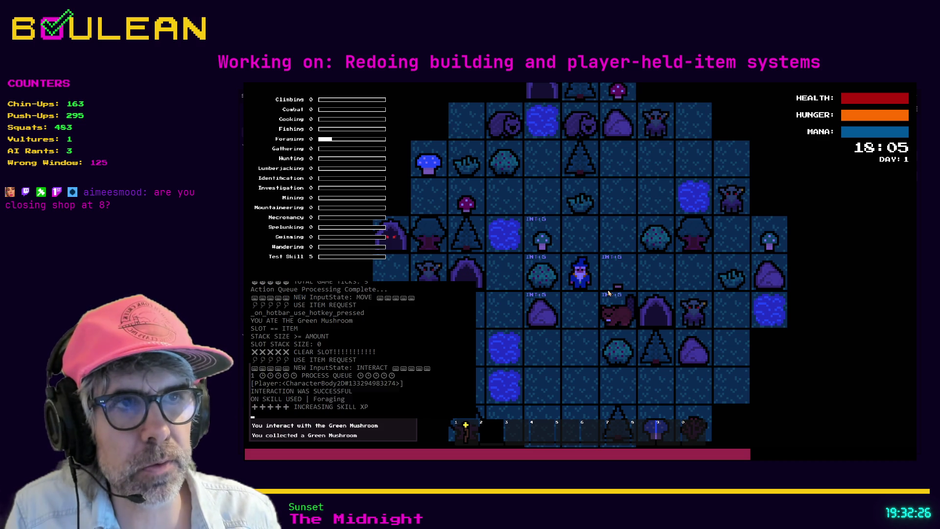
{"action": "key", "text": "Left"}
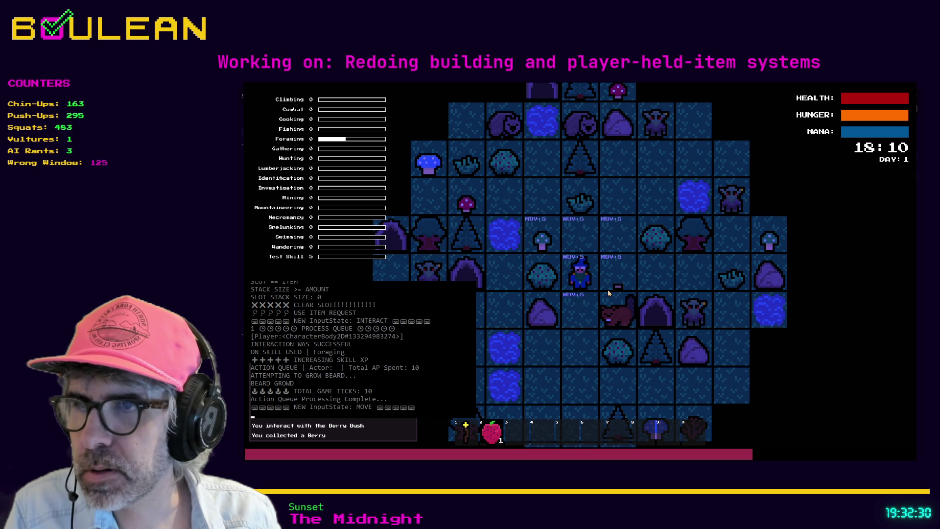
{"action": "key", "text": "2"}
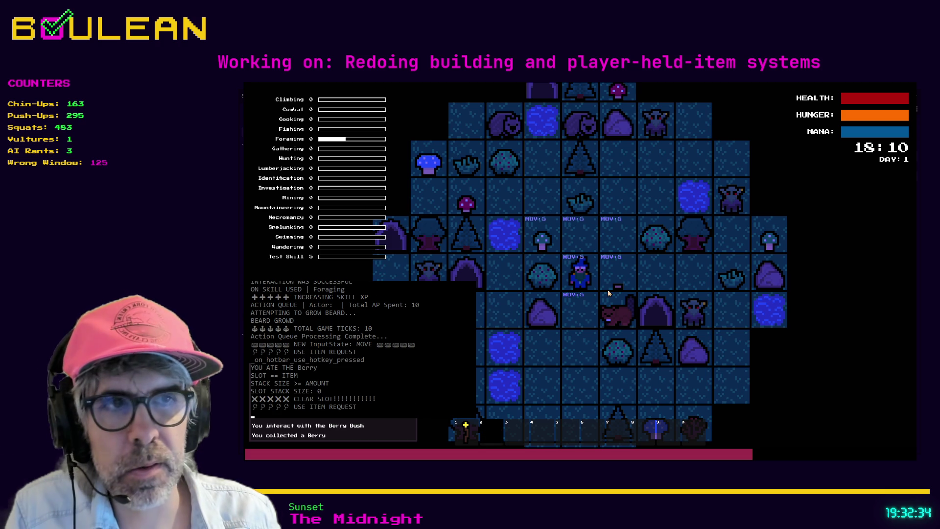
Forage another berry and a Green Mushroom into slot 3, eat the mushroom, then close the game.
{"action": "key", "text": "e"}
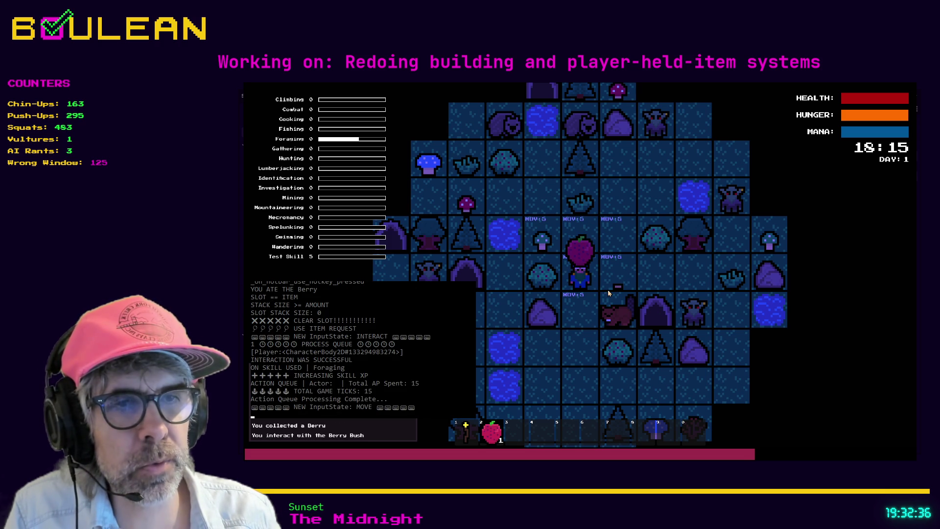
{"action": "key", "text": "w"}
{"action": "key", "text": "e"}
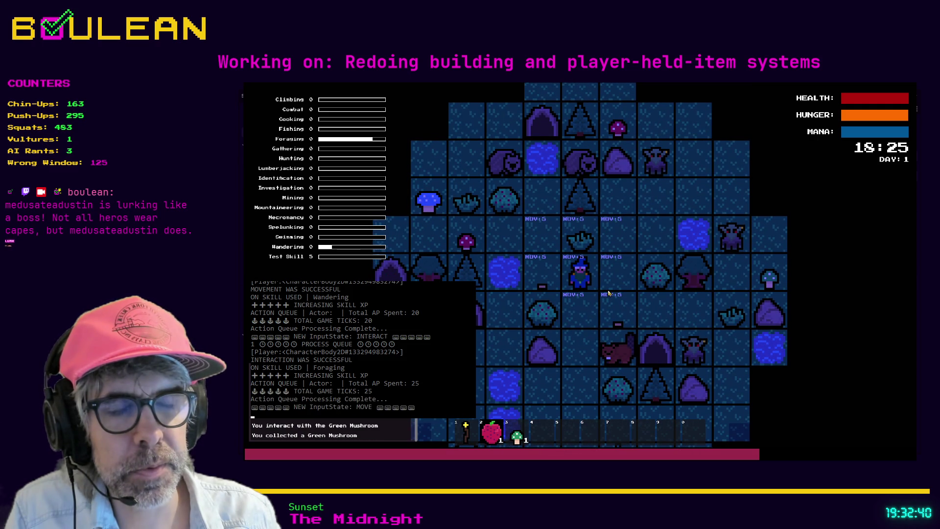
{"action": "key", "text": "e"}
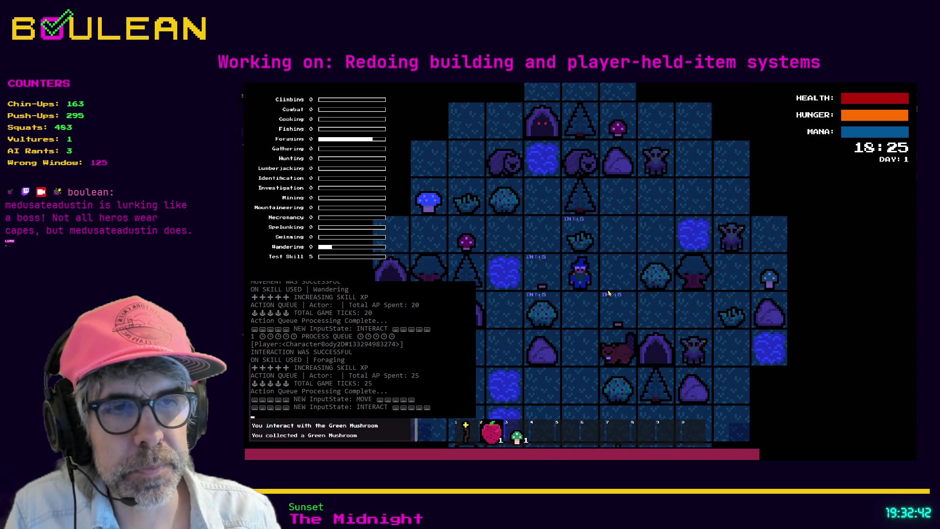
{"action": "key", "text": "e"}
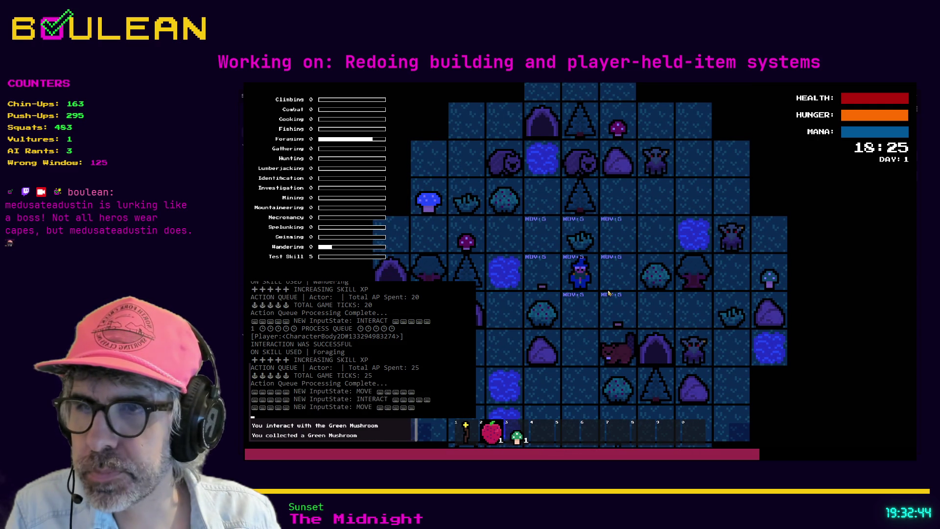
{"action": "key", "text": "3"}
{"action": "key", "text": "3"}
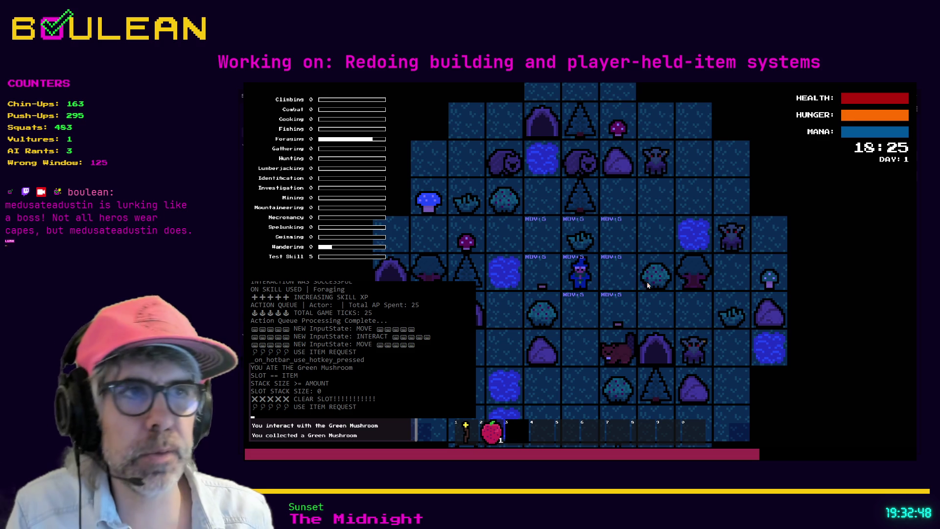
{"action": "key", "text": "Escape"}
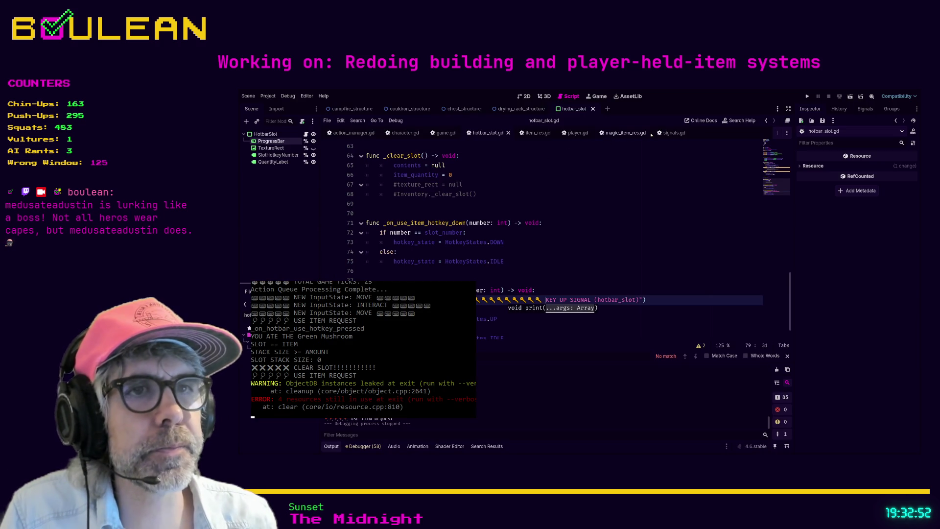
In player.gd, change the first action check in _use_iten_hotkey_up from pressed to released.
{"action": "left_click", "coordinate": [577, 137]}
{"action": "scroll", "coordinate": [618, 231], "scroll_direction": "up", "scroll_amount": 2}
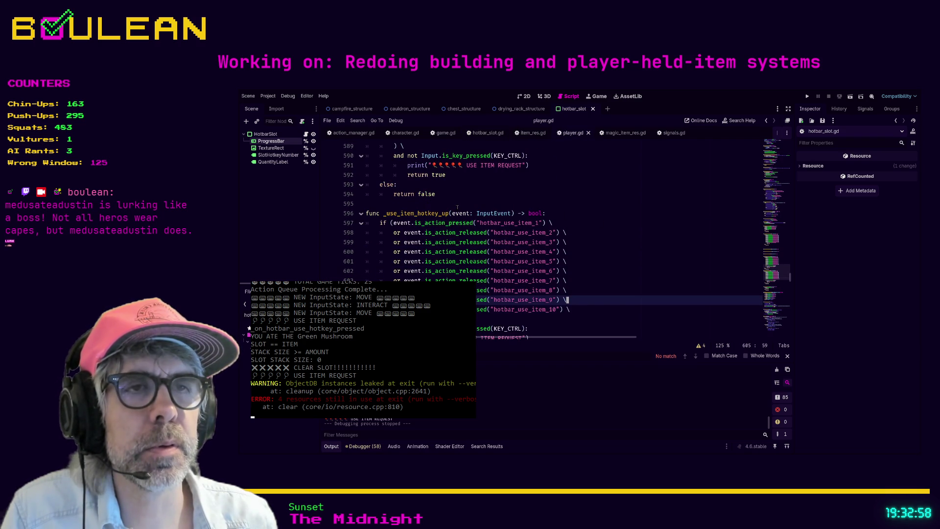
{"action": "scroll", "coordinate": [409, 214], "scroll_direction": "down", "scroll_amount": 1}
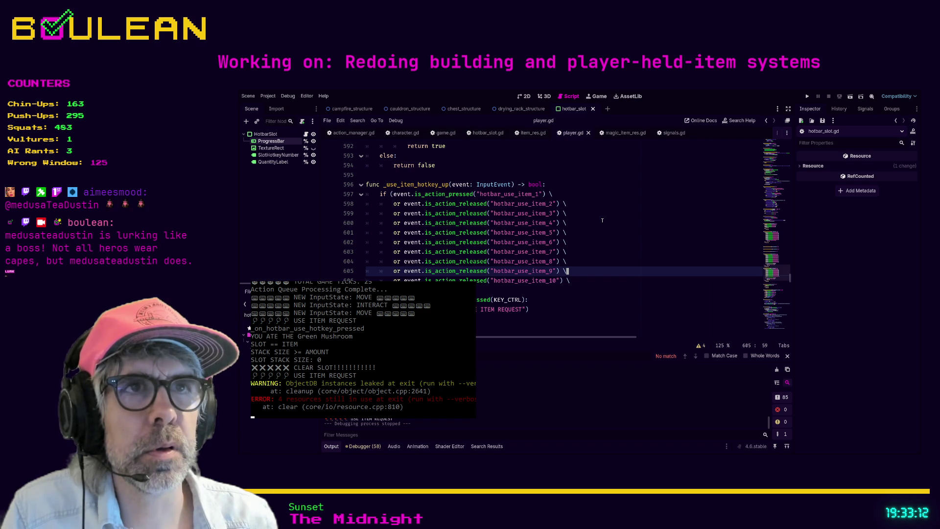
{"action": "left_click", "coordinate": [474, 194]}
{"action": "key", "text": "BackSpace"}
{"action": "key", "text": "BackSpace"}
{"action": "key", "text": "BackSpace"}
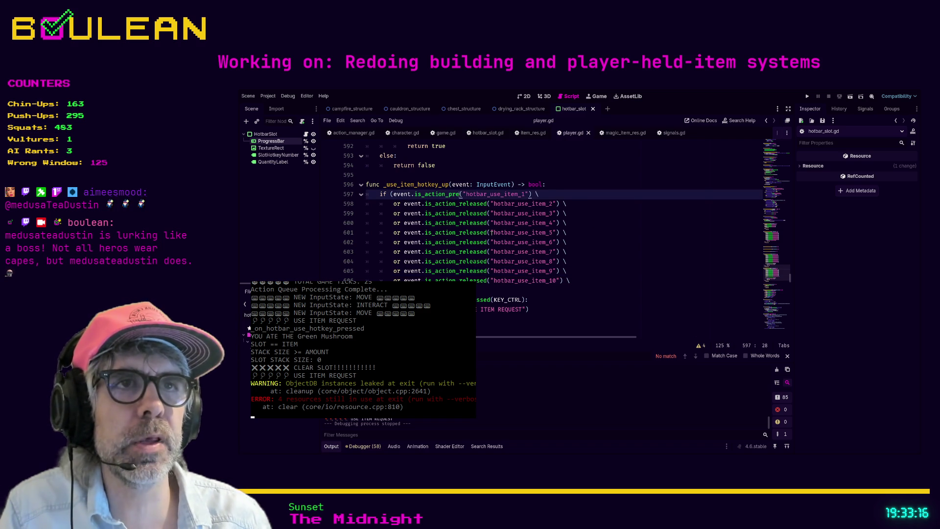
{"action": "type", "text": "released"}
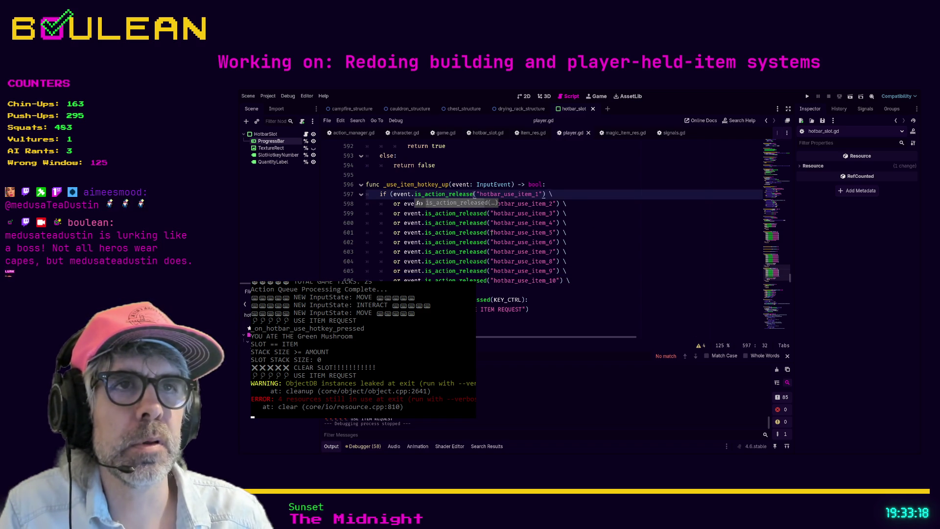
Search player.gd for hotbar_use_item_1 and jump to _input via the function list.
{"action": "left_click", "coordinate": [586, 217]}
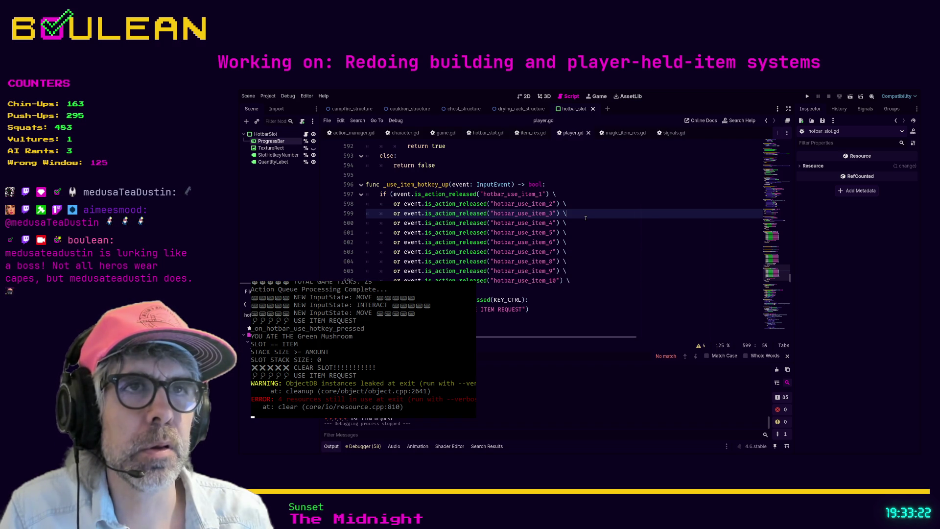
{"action": "double_click", "coordinate": [522, 194]}
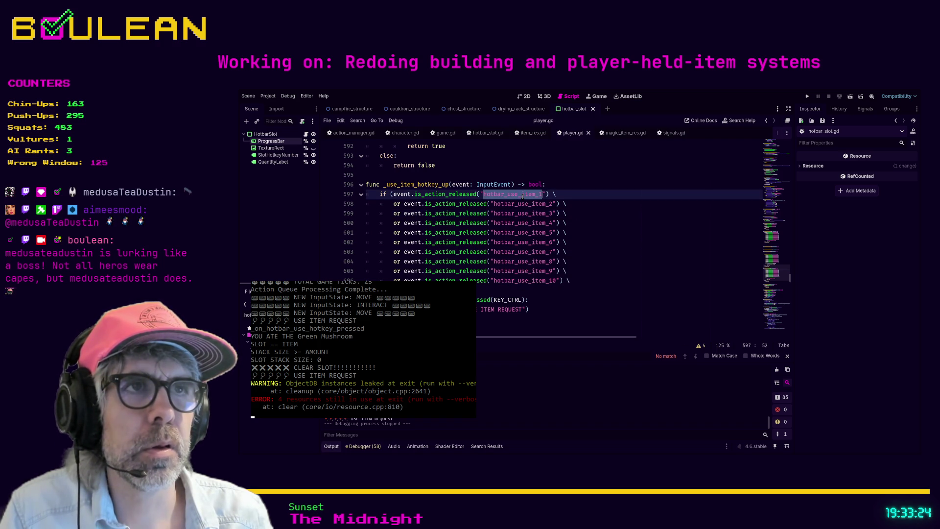
{"action": "key", "text": "ctrl+f"}
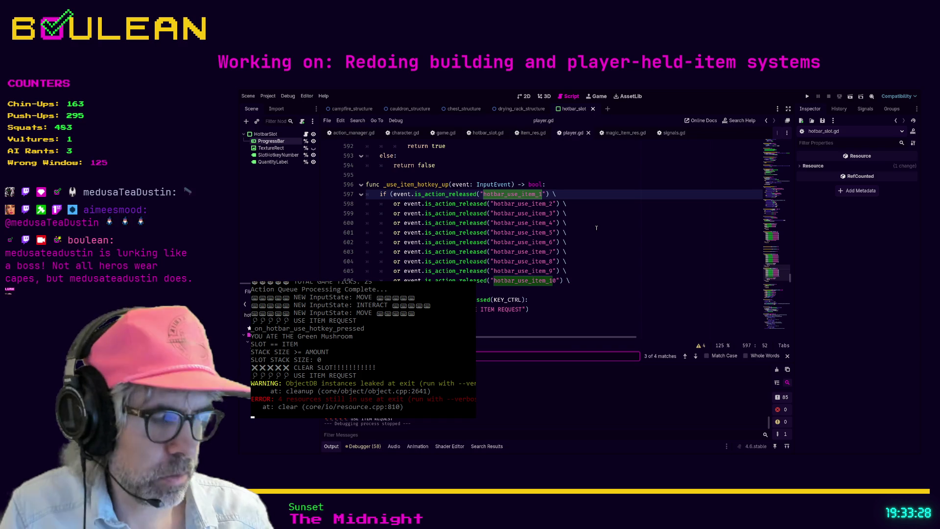
{"action": "key", "text": "ctrl+backslash"}
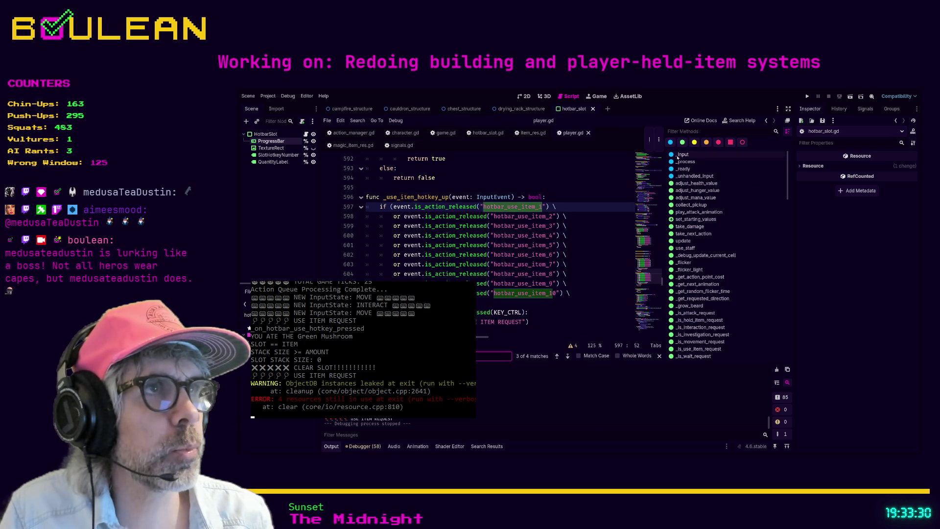
{"action": "left_click", "coordinate": [682, 155]}
Change line 230 to is_action_released("hotbar_use_item_%d" % slot) and save player.gd.
{"action": "scroll", "coordinate": [546, 213], "scroll_direction": "down", "scroll_amount": 10}
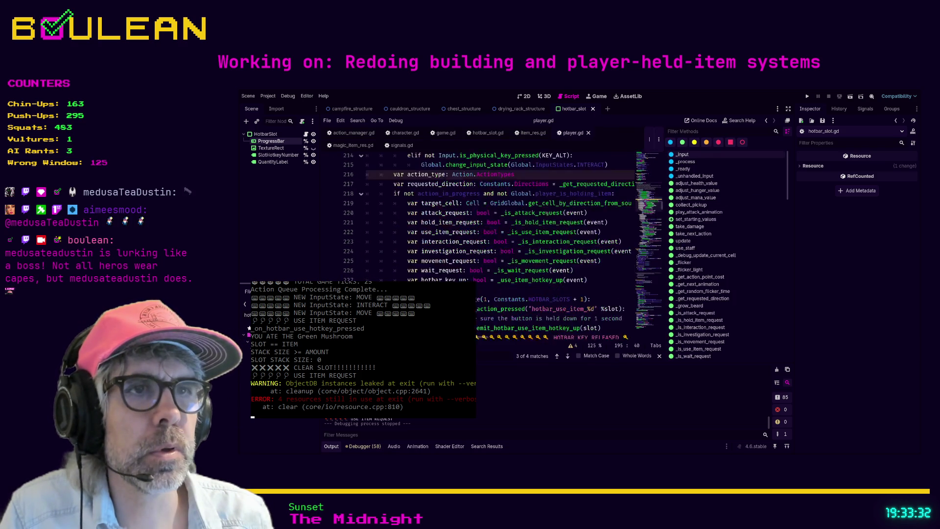
{"action": "scroll", "coordinate": [547, 214], "scroll_direction": "down", "scroll_amount": 10}
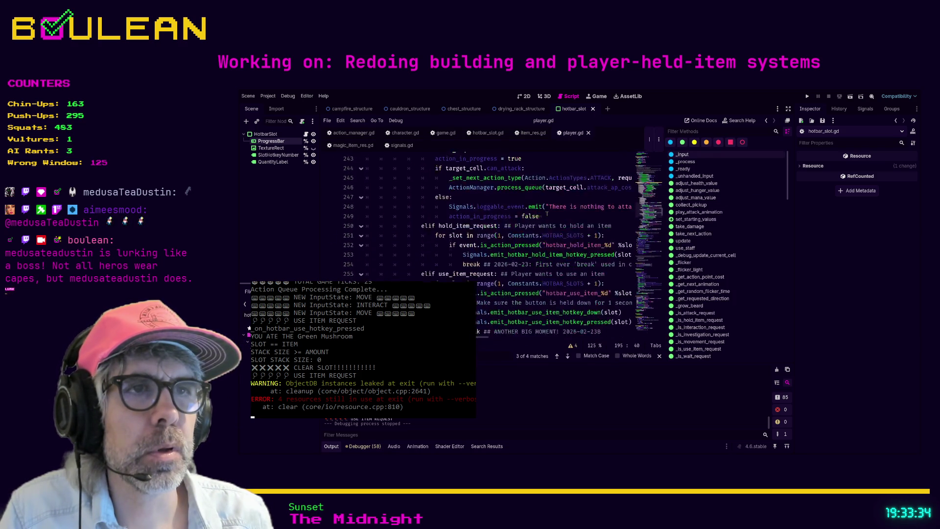
{"action": "scroll", "coordinate": [547, 213], "scroll_direction": "up", "scroll_amount": 11}
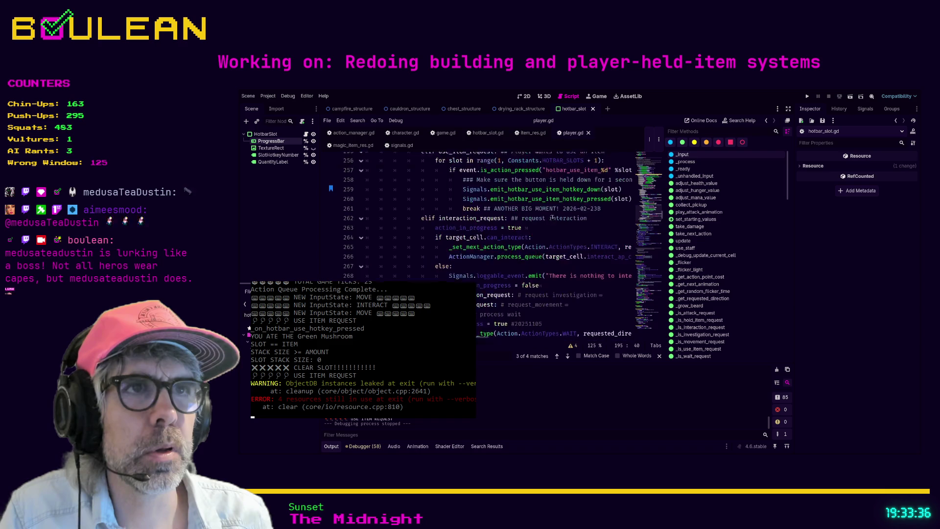
{"action": "scroll", "coordinate": [558, 223], "scroll_direction": "up", "scroll_amount": 1}
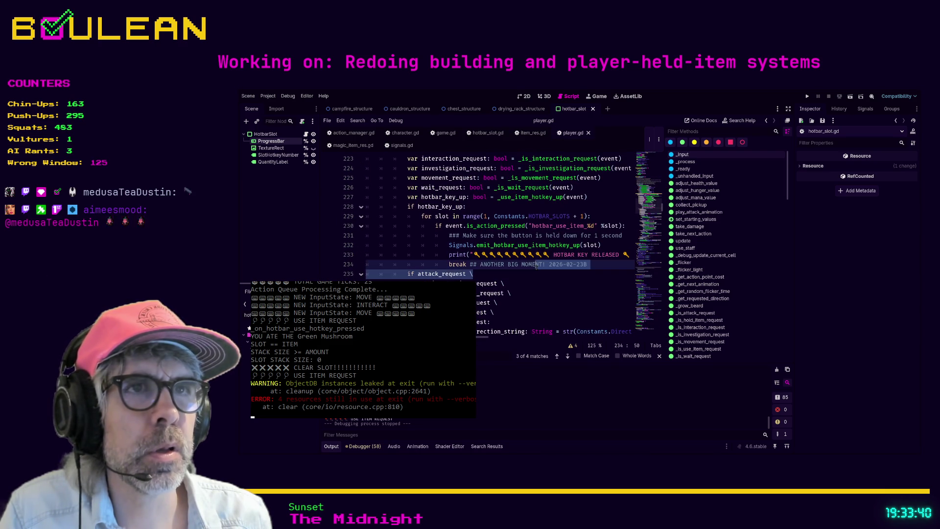
{"action": "left_click", "coordinate": [490, 207]}
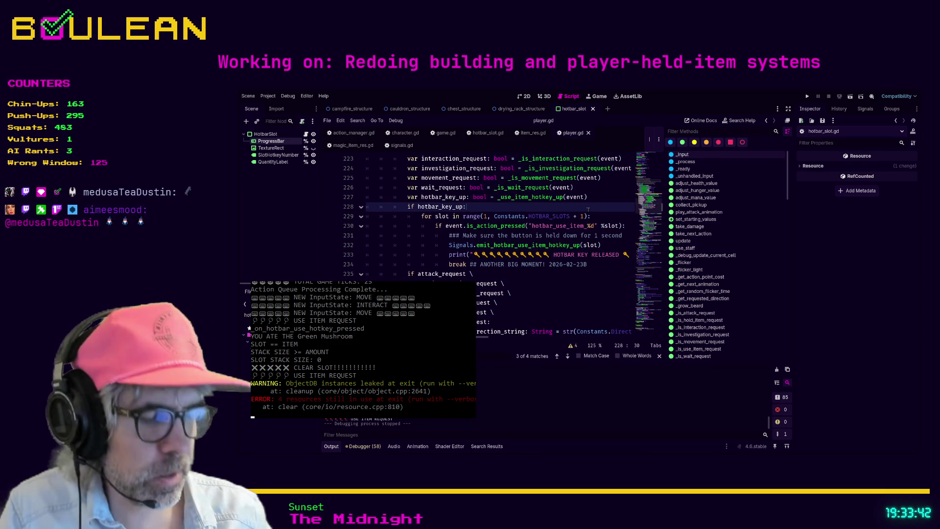
{"action": "key", "text": "ctrl+backslash"}
{"action": "scroll", "coordinate": [527, 240], "scroll_direction": "up", "scroll_amount": 1}
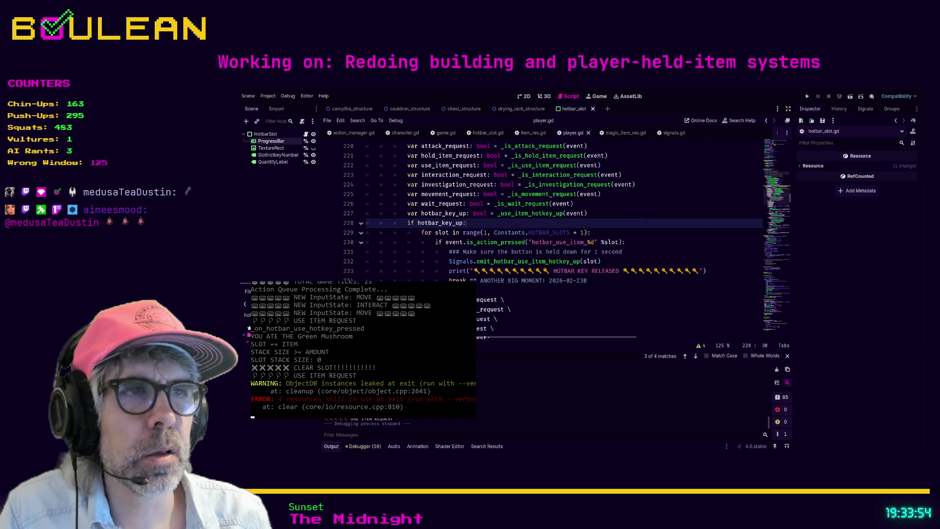
{"action": "left_click", "coordinate": [529, 242]}
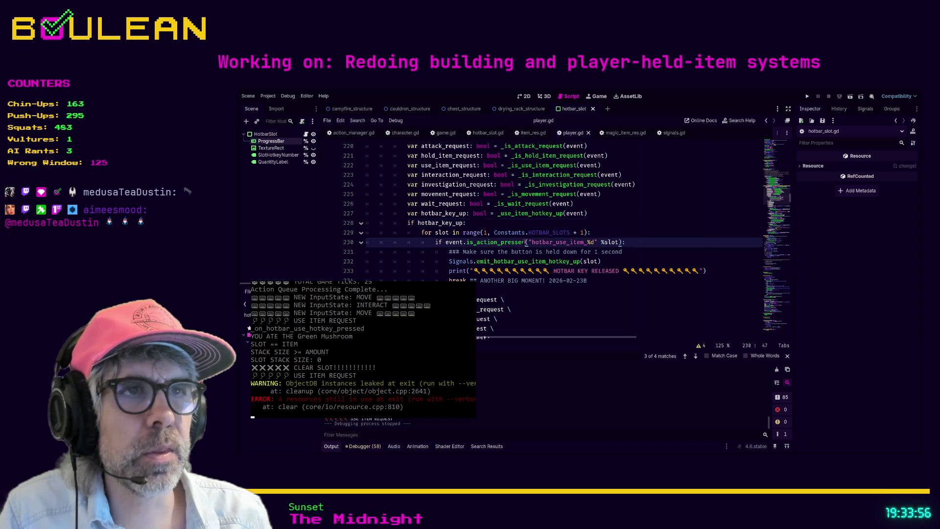
{"action": "key", "text": "BackSpace"}
{"action": "key", "text": "BackSpace"}
{"action": "key", "text": "BackSpace"}
{"action": "key", "text": "BackSpace"}
{"action": "type", "text": "leased"}
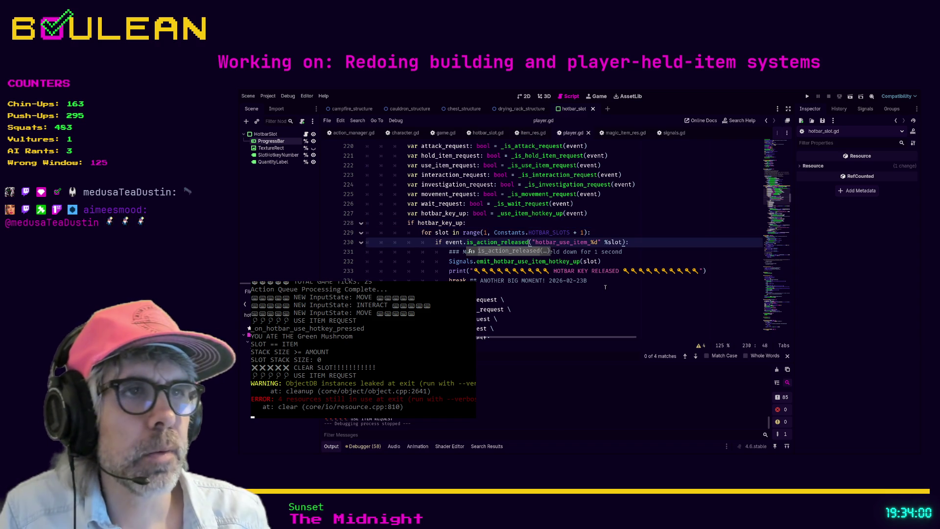
{"action": "left_click", "coordinate": [563, 293]}
{"action": "key", "text": "ctrl+s"}
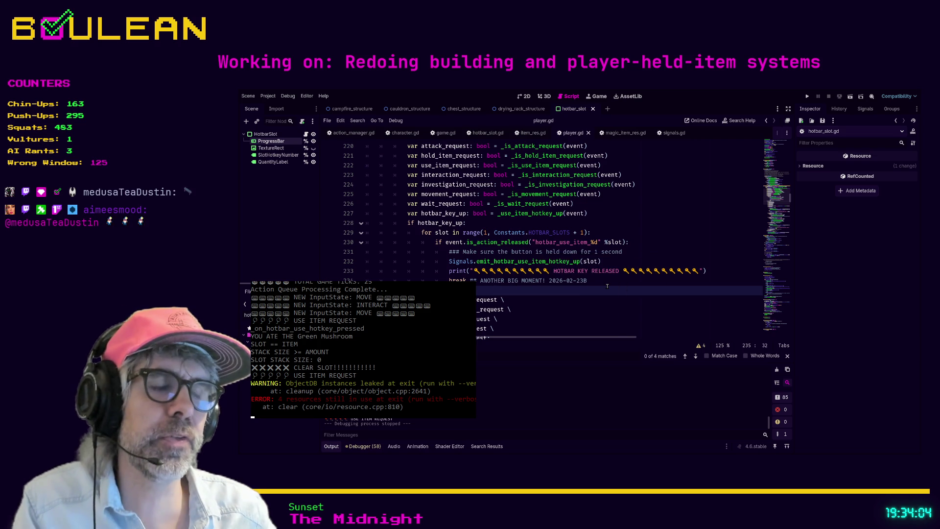
Run the game, forage a berry from the Berry Bush and eat it with hotbar key 2, triggering the null has_method error.
{"action": "key", "text": "F5"}
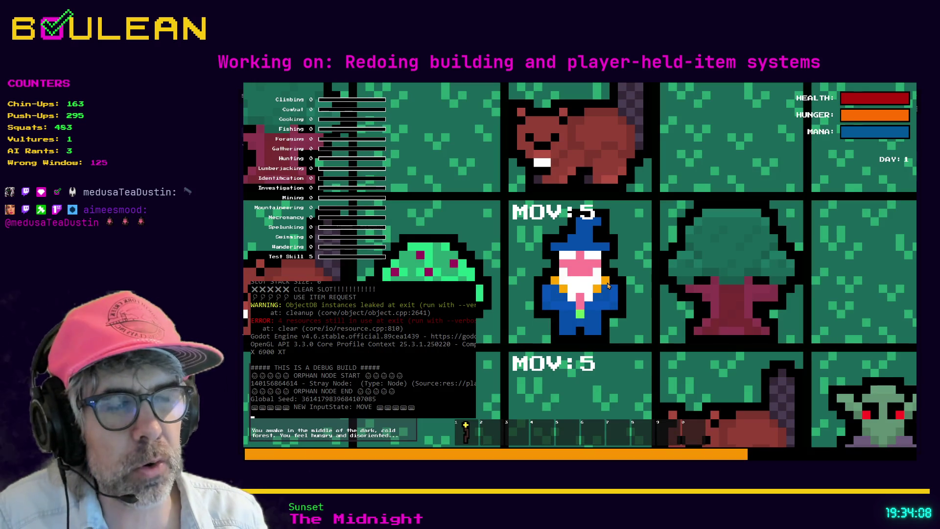
{"action": "key", "text": "e"}
{"action": "key", "text": "Left"}
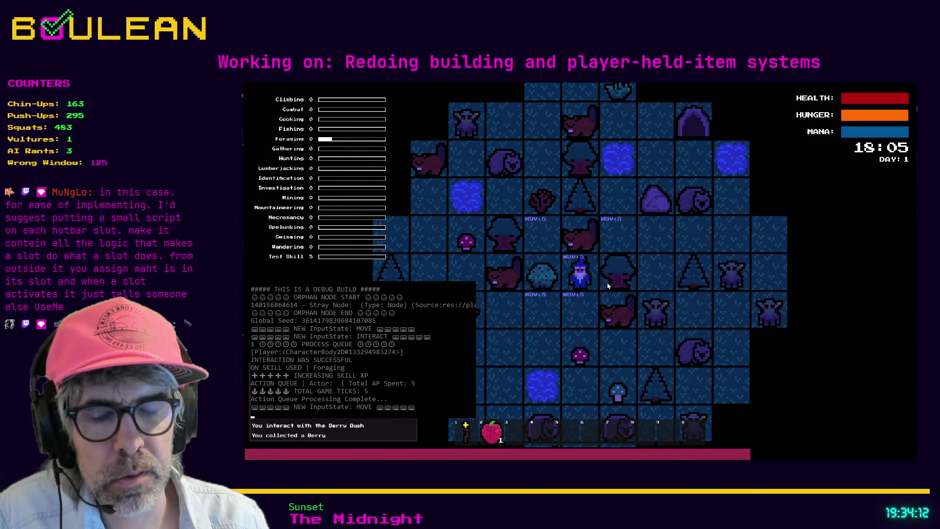
{"action": "key", "text": "2"}
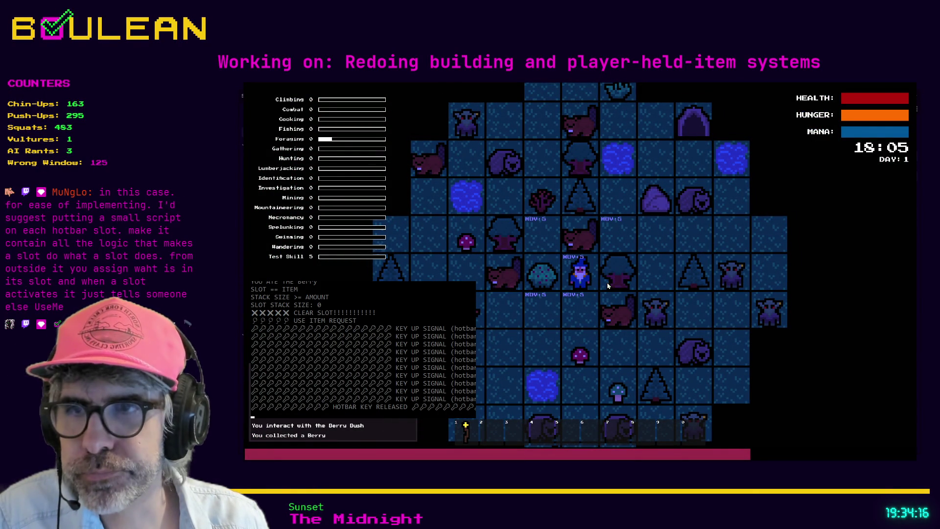
{"action": "key", "text": "2"}
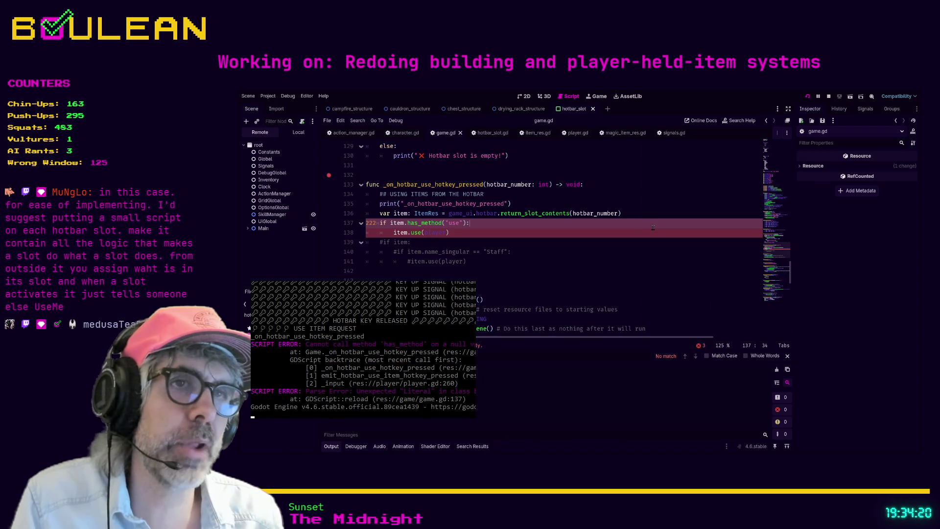
Stop the game, glance over item_res.gd and player.gd, and open game.gd.
{"action": "left_click", "coordinate": [829, 97]}
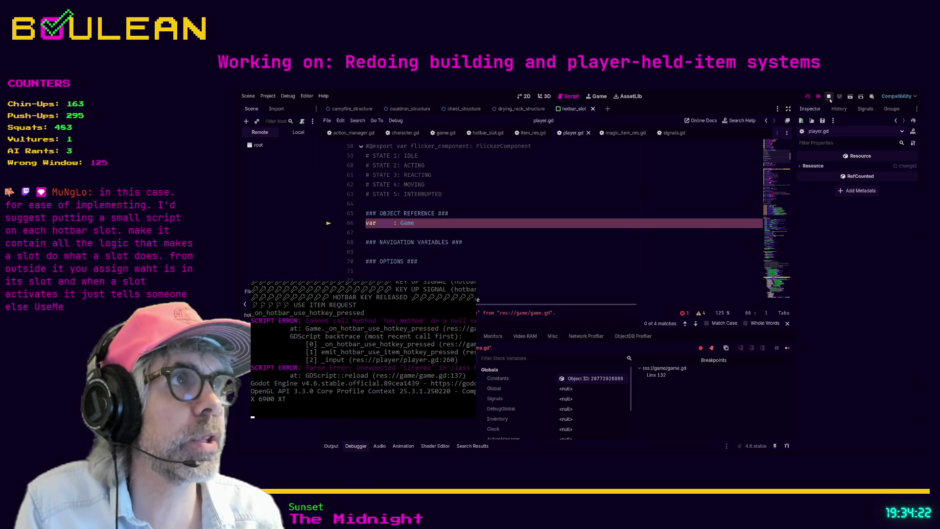
{"action": "left_click", "coordinate": [511, 222]}
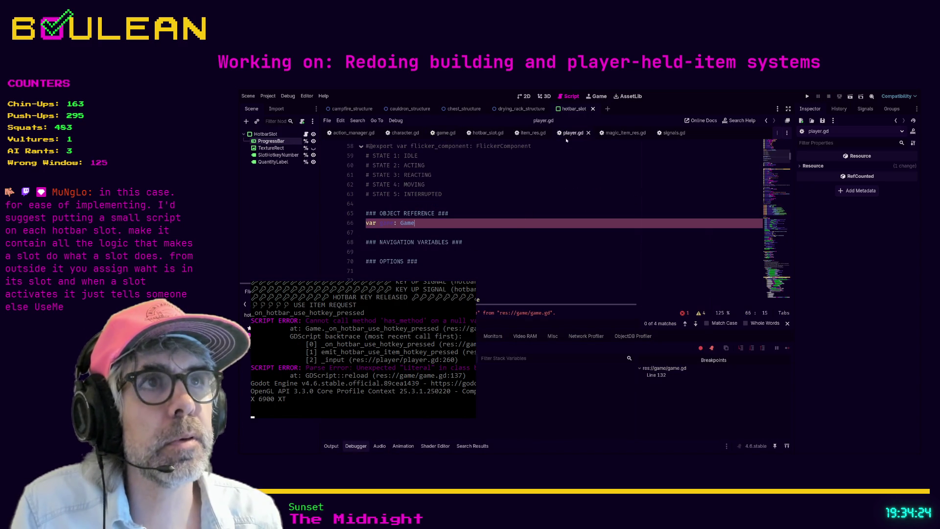
{"action": "left_click", "coordinate": [533, 133]}
{"action": "left_click", "coordinate": [573, 132]}
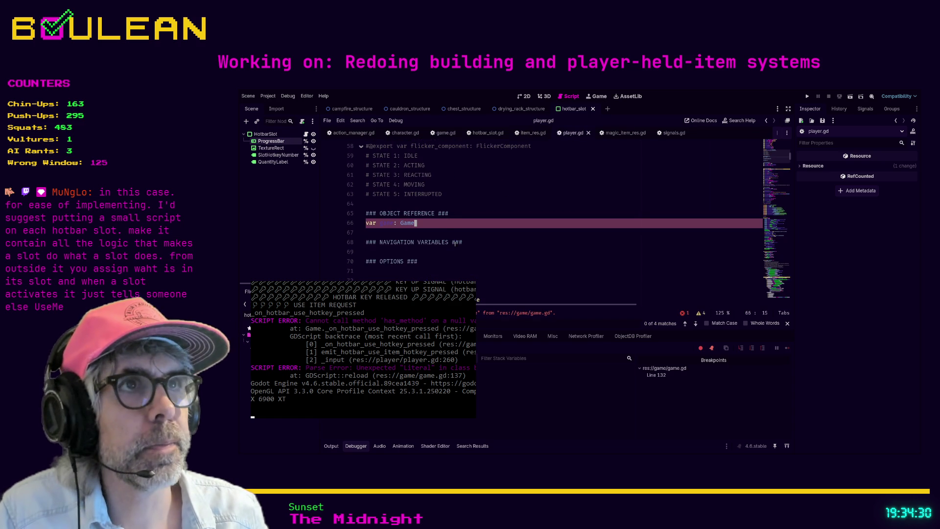
{"action": "left_click", "coordinate": [445, 133]}
Unindent line 137, reindent lines 137–138 under the has_method("use") check, save game.gd and rerun the game.
{"action": "left_click", "coordinate": [498, 233]}
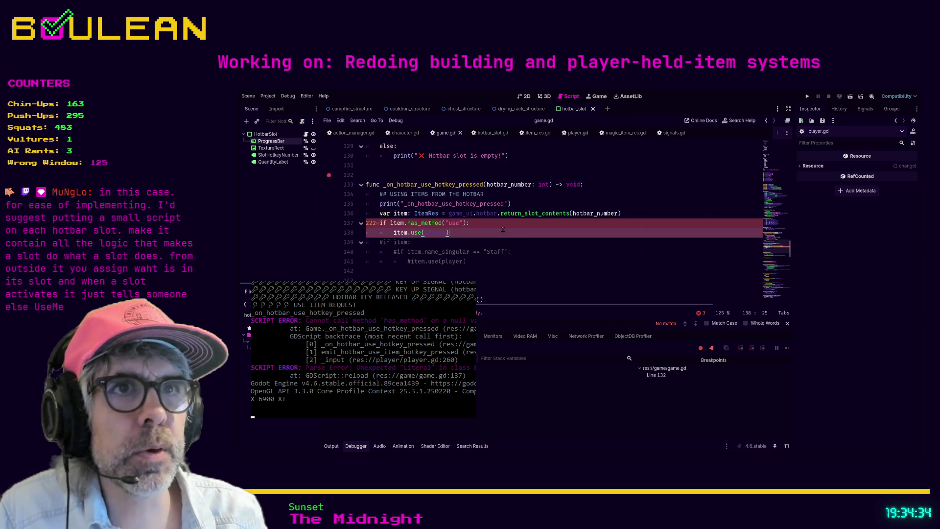
{"action": "left_click", "coordinate": [479, 241]}
{"action": "key", "text": "Up"}
{"action": "key", "text": "Up"}
{"action": "key", "text": "Home"}
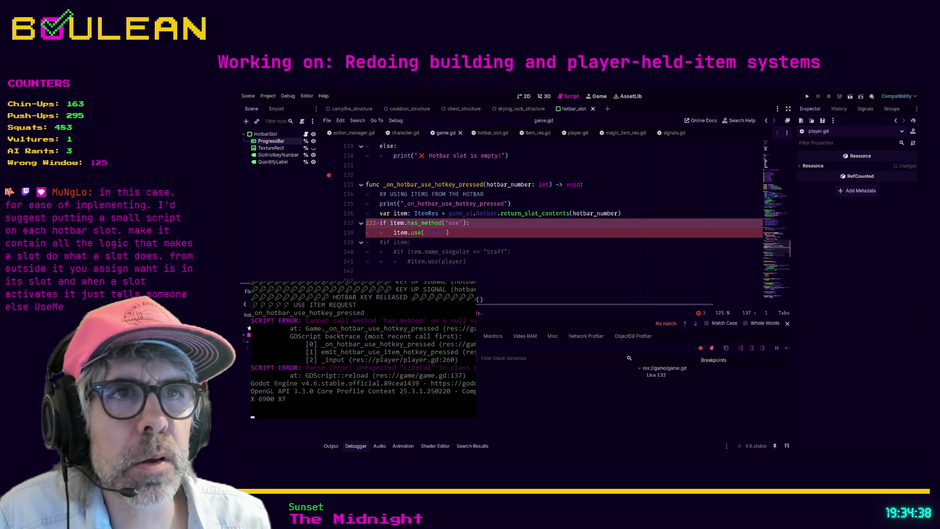
{"action": "left_click", "coordinate": [488, 223]}
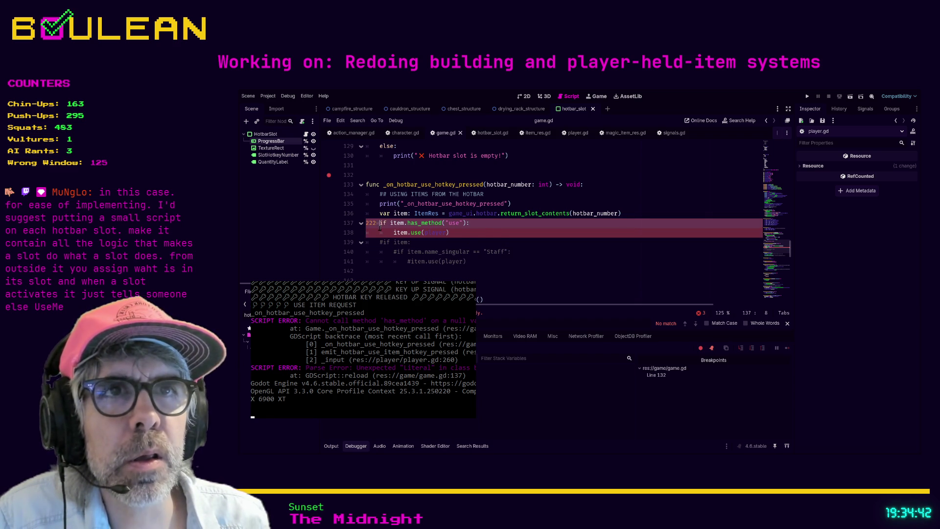
{"action": "key", "text": "BackSpace"}
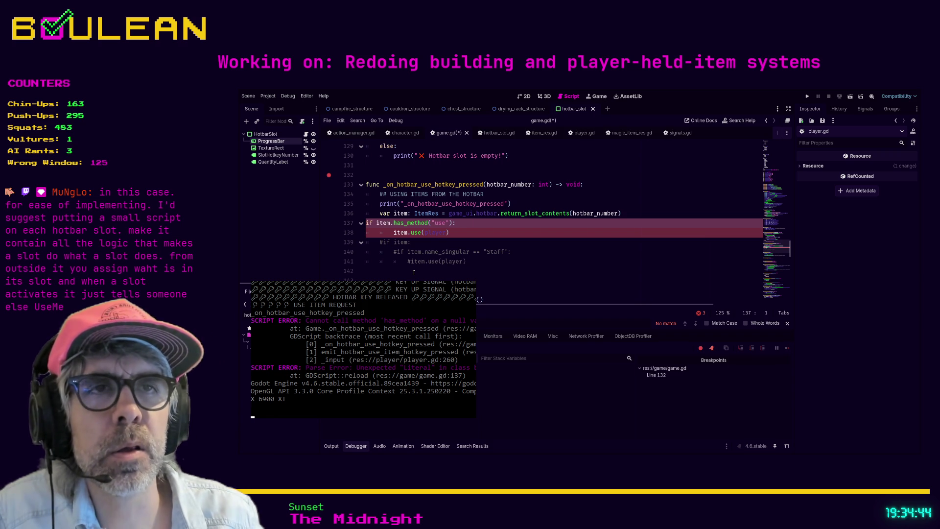
{"action": "left_click", "coordinate": [481, 241]}
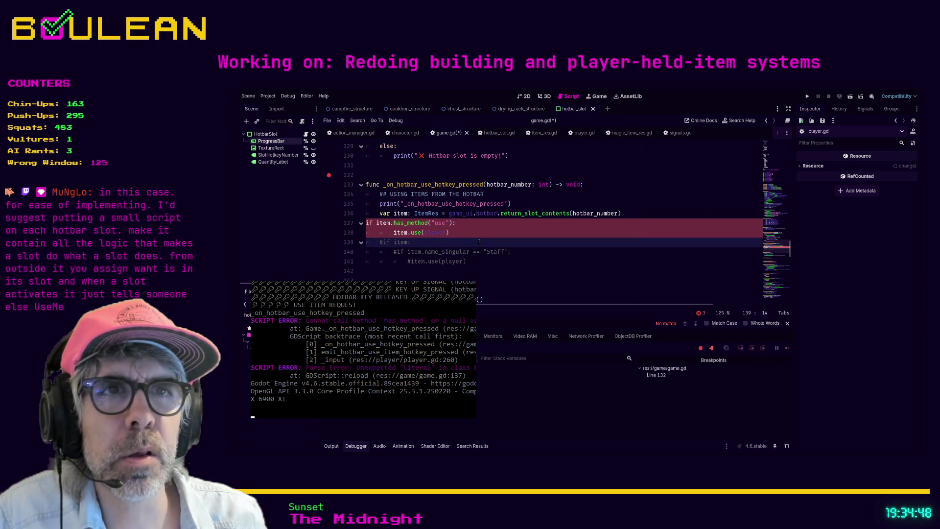
{"action": "left_click_drag", "start_coordinate": [460, 232], "coordinate": [377, 221]}
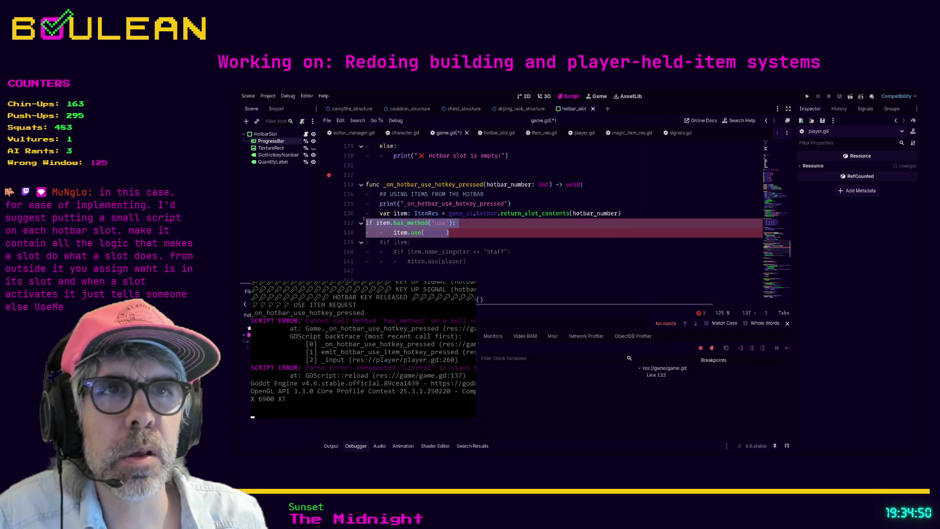
{"action": "key", "text": "Tab"}
{"action": "left_click", "coordinate": [493, 234]}
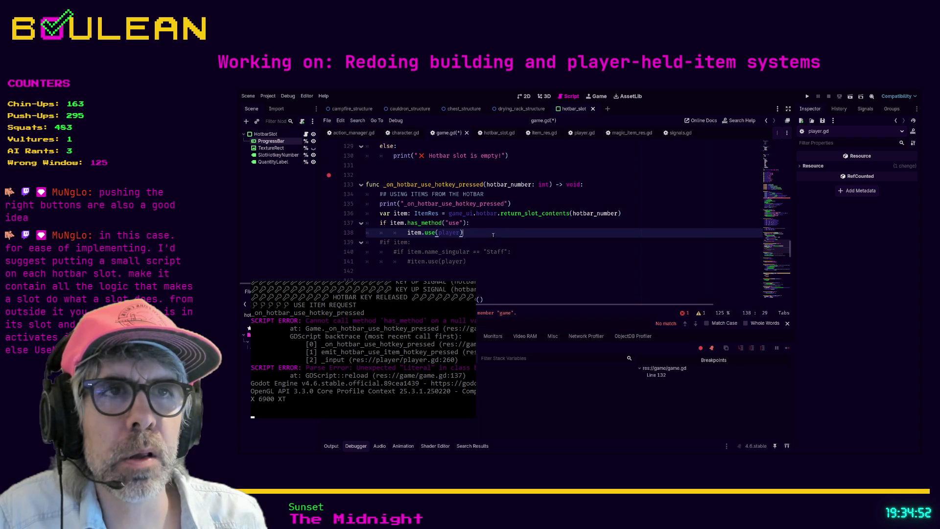
{"action": "key", "text": "ctrl+s"}
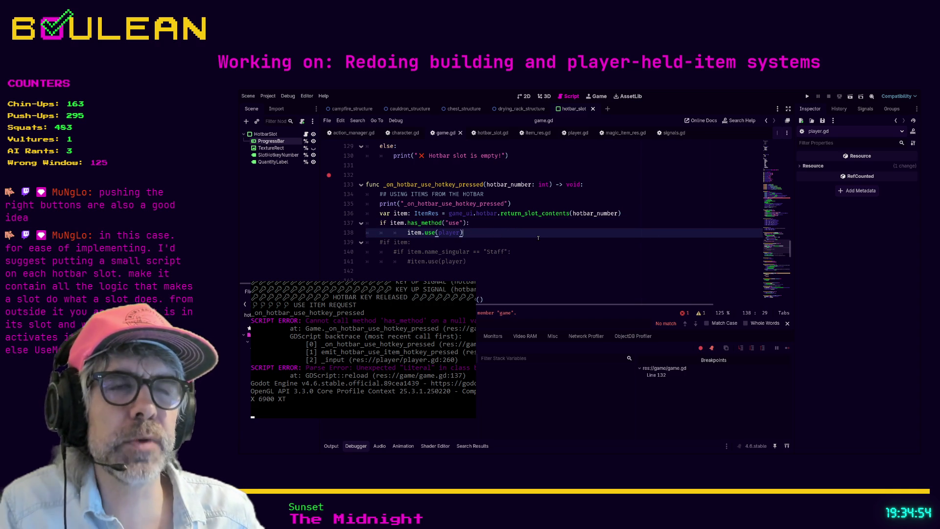
{"action": "key", "text": "F5"}
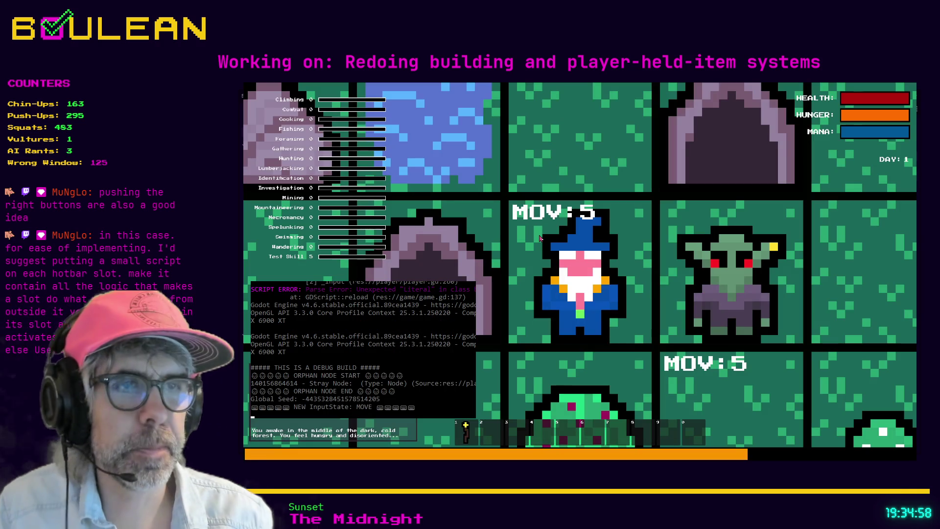
Forage a berry into hotbar slot 2, eat it, then press 2 again on the empty slot.
{"action": "key", "text": "e"}
{"action": "key", "text": "Down"}
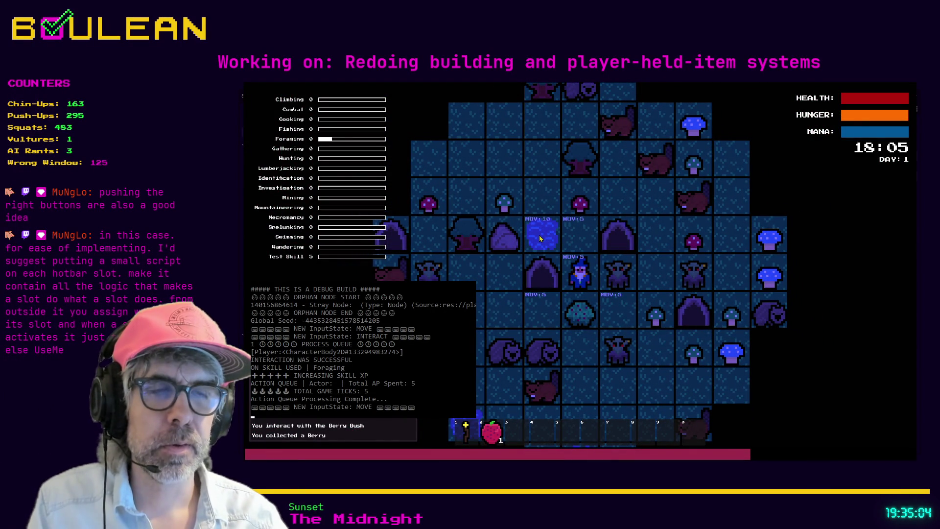
{"action": "key", "text": "2"}
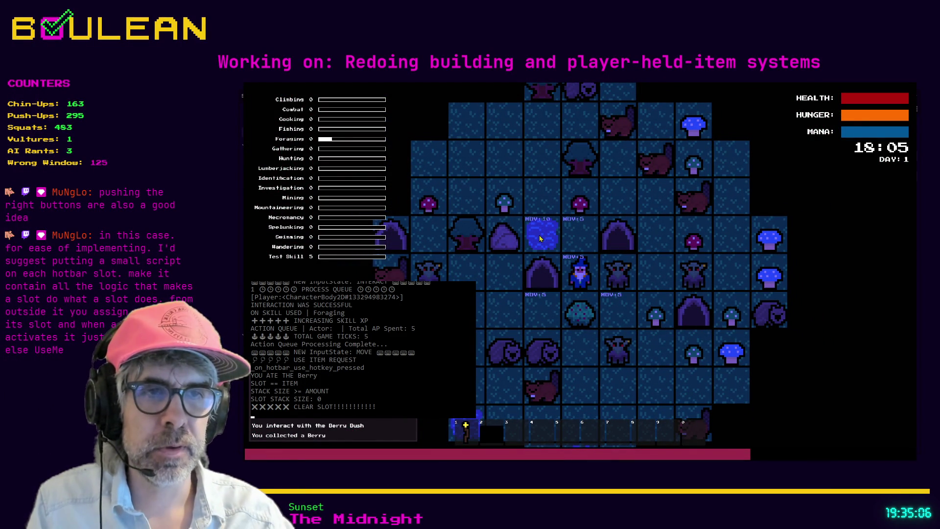
{"action": "key", "text": "2"}
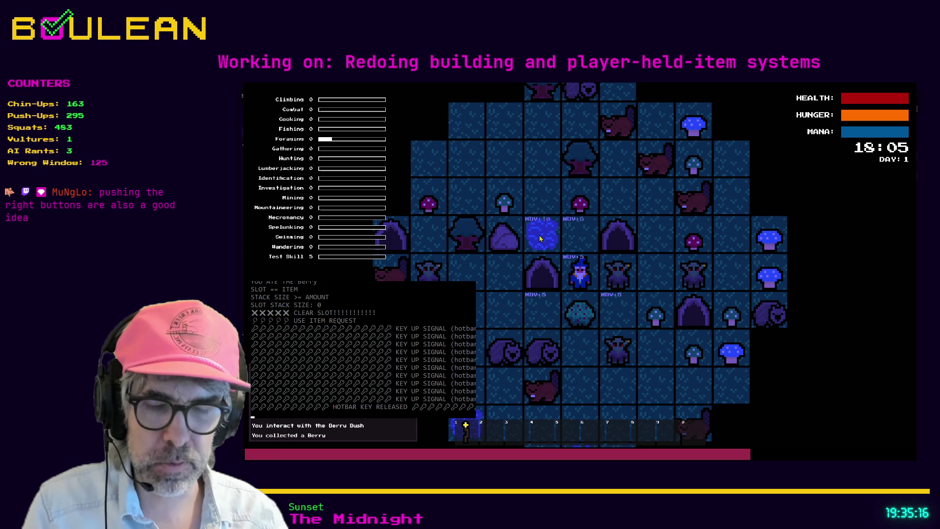
Forage and eat another berry, retry the empty slot, close the debug console and quit the game.
{"action": "key", "text": "e"}
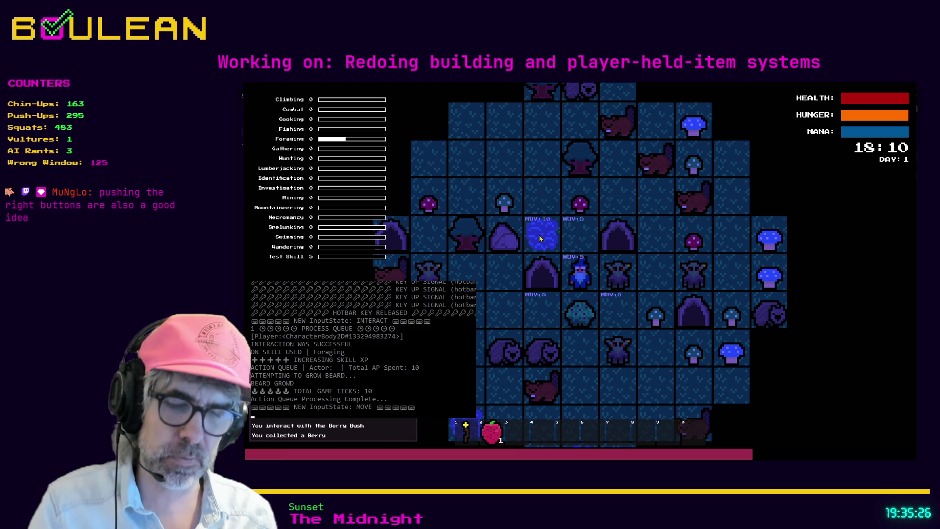
{"action": "key", "text": "2"}
{"action": "key", "text": "2"}
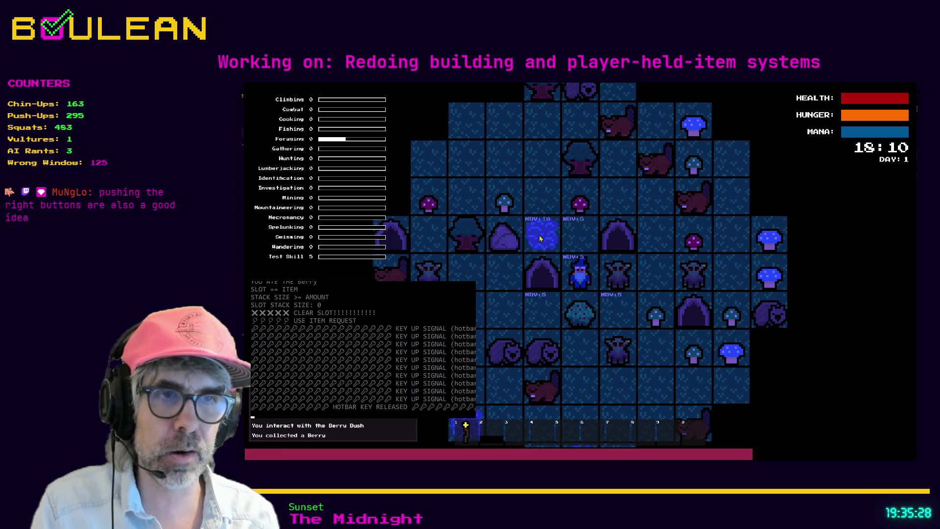
{"action": "key", "text": "2"}
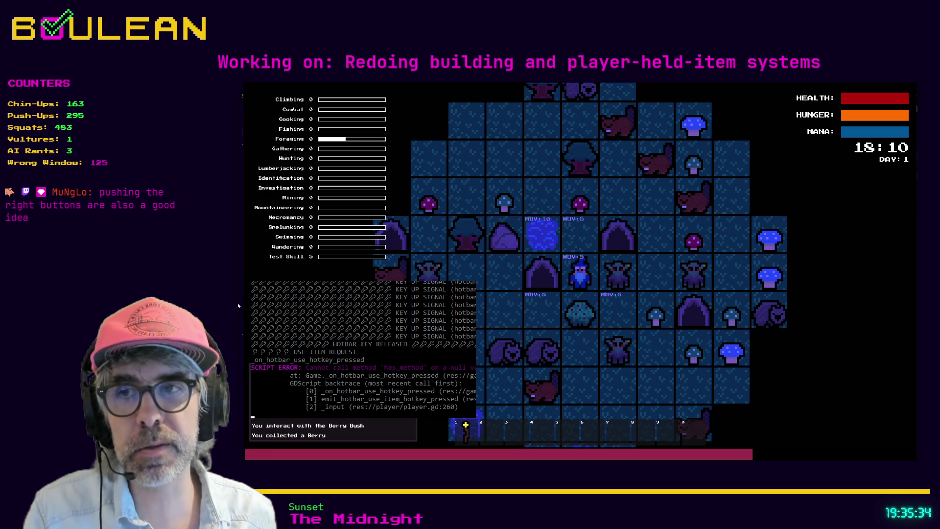
{"action": "key", "text": "grave"}
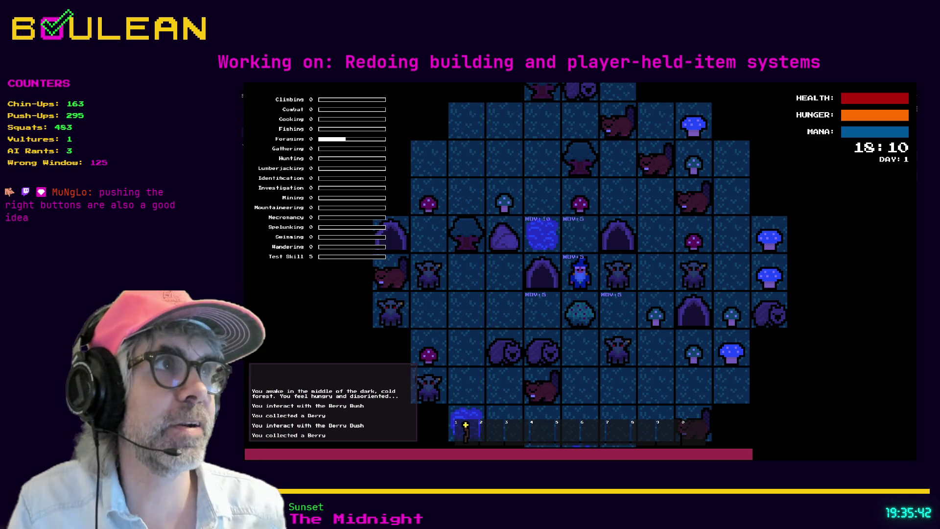
{"action": "key", "text": "F8"}
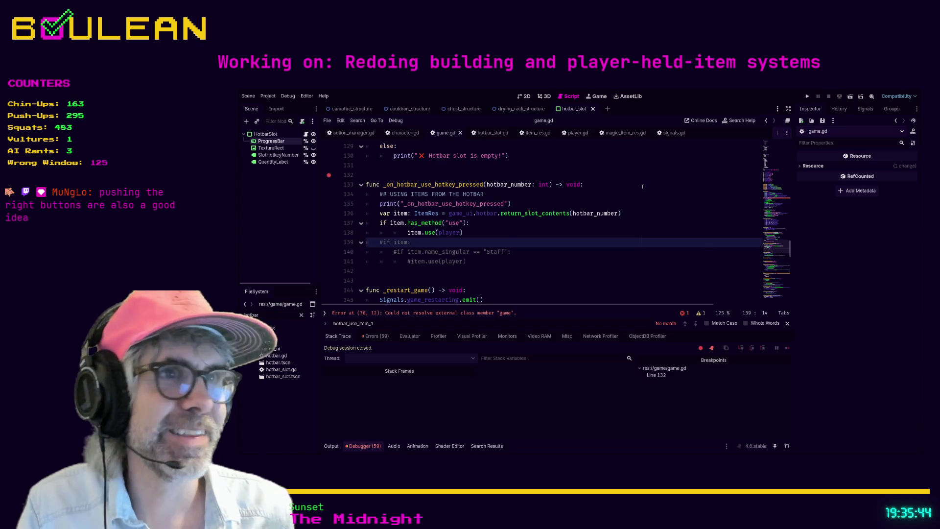
Click line 140 in game.gd, then switch to hotbar_slot.gd to view its hotkey down/up handlers.
{"action": "left_click", "coordinate": [525, 251]}
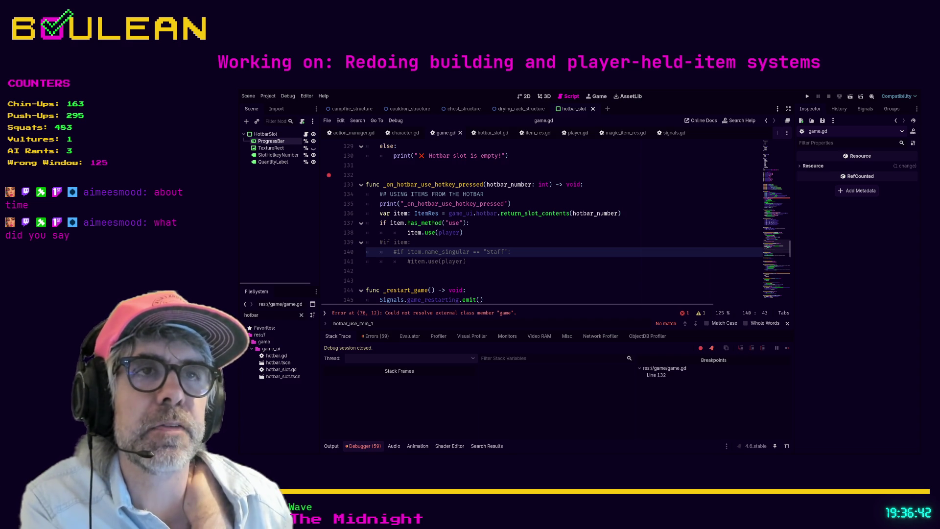
{"action": "left_click", "coordinate": [490, 133]}
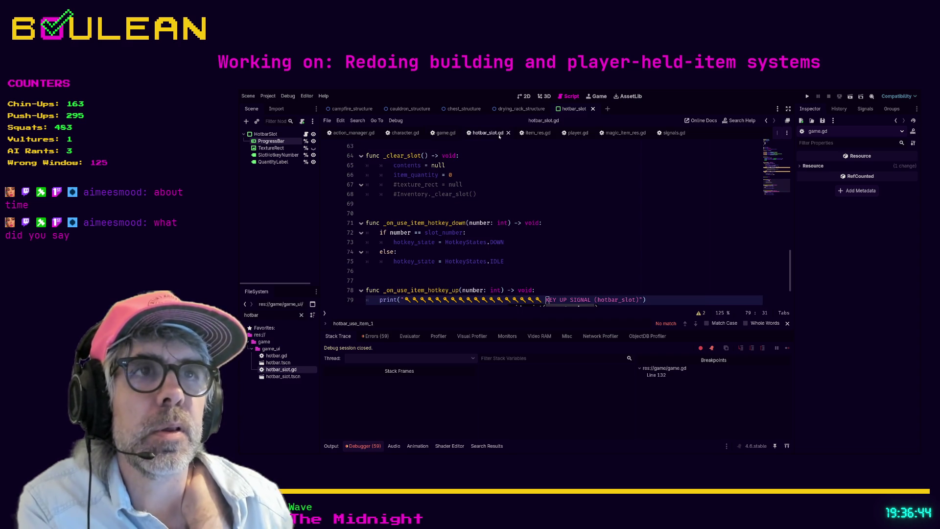
Delete the commented-out elif block from _process along with its leftover blank line.
{"action": "left_click", "coordinate": [519, 272]}
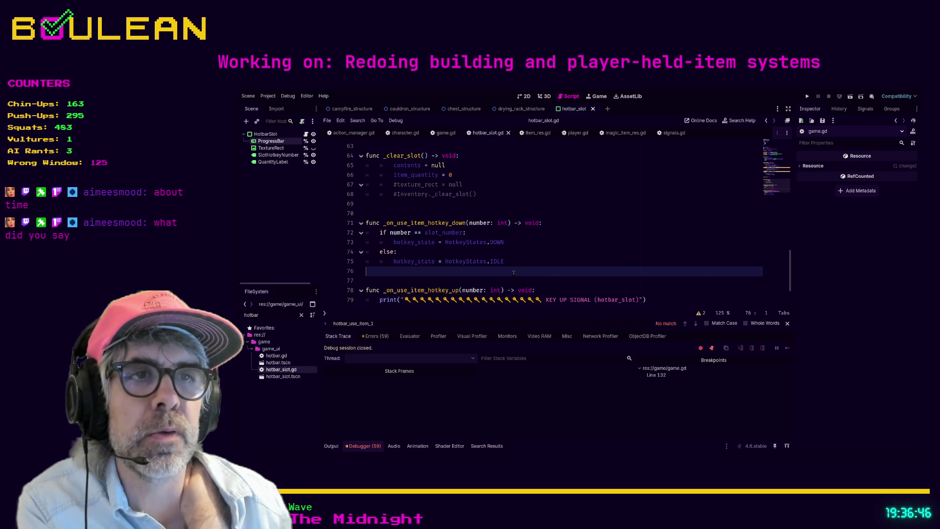
{"action": "scroll", "coordinate": [513, 273], "scroll_direction": "up", "scroll_amount": 5}
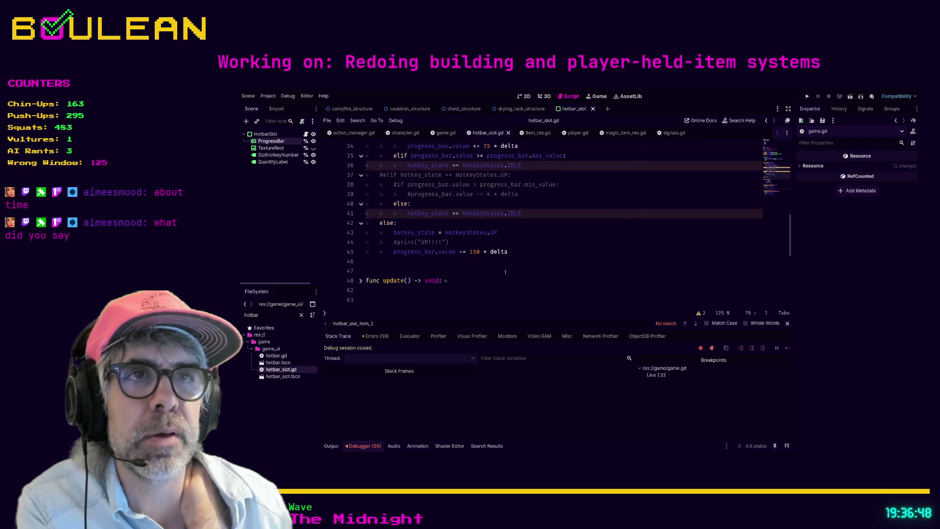
{"action": "scroll", "coordinate": [505, 273], "scroll_direction": "up", "scroll_amount": 1}
{"action": "mouse_move", "coordinate": [546, 222]}
{"action": "left_mouse_down"}
{"action": "mouse_move", "coordinate": [402, 222]}
{"action": "mouse_move", "coordinate": [367, 203]}
{"action": "left_mouse_up"}
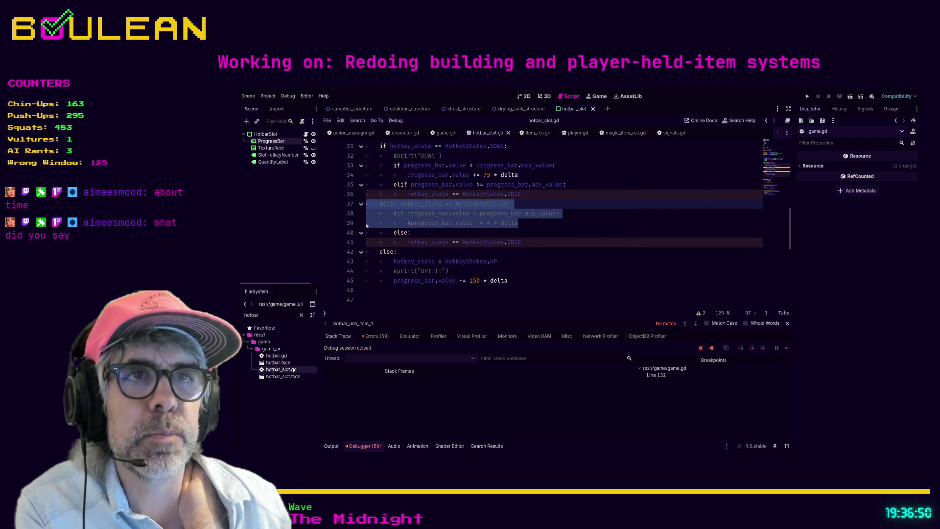
{"action": "key", "text": "Delete"}
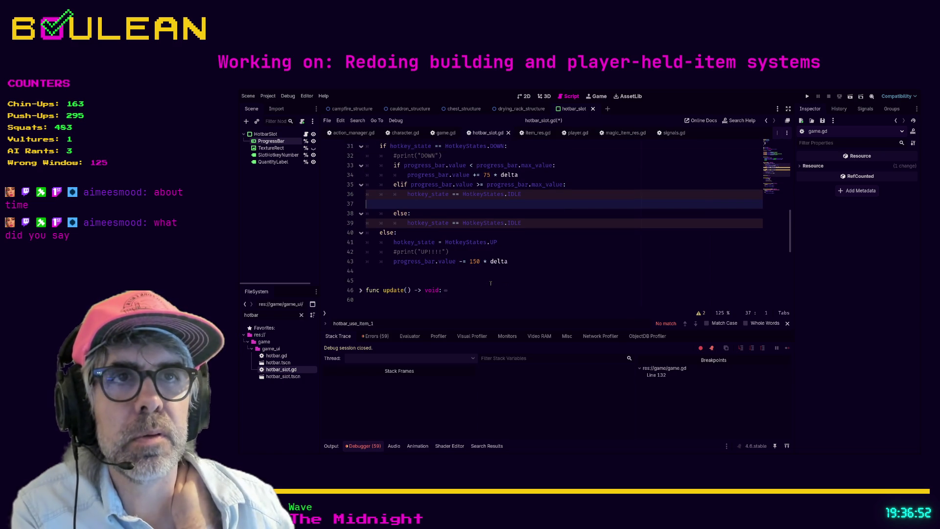
{"action": "key", "text": "BackSpace"}
Remove the commented #print("UP!!!") and #print("DOWN") lines.
{"action": "key", "text": "Down"}
{"action": "key", "text": "Down"}
{"action": "key", "text": "Down"}
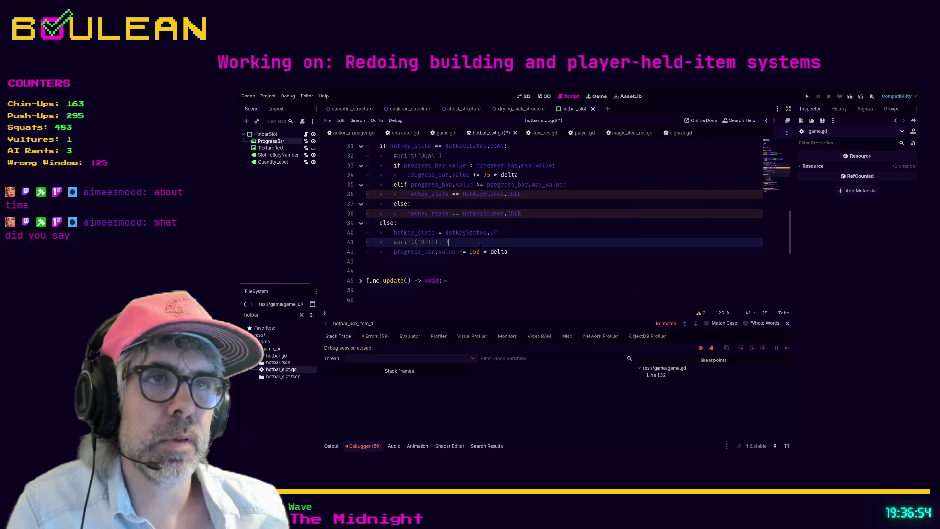
{"action": "key", "text": "shift+Home"}
{"action": "key", "text": "shift+Home"}
{"action": "key", "text": "Delete"}
{"action": "key", "text": "BackSpace"}
{"action": "scroll", "coordinate": [535, 273], "scroll_direction": "up", "scroll_amount": 2}
{"action": "key", "text": "Up"}
{"action": "key", "text": "Up"}
{"action": "key", "text": "Up"}
{"action": "key", "text": "shift+Home"}
{"action": "key", "text": "shift+Home"}
{"action": "key", "text": "Delete"}
{"action": "key", "text": "BackSpace"}
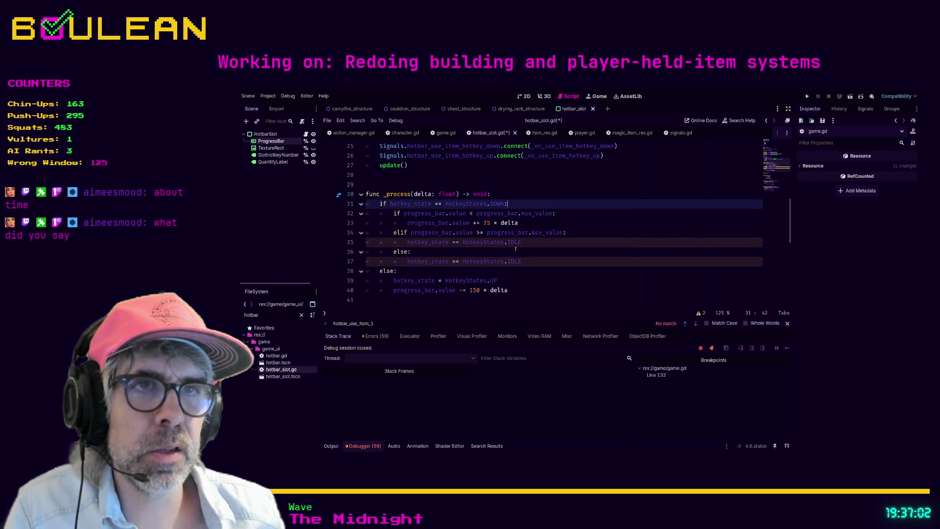
{"action": "scroll", "coordinate": [517, 261], "scroll_direction": "down", "scroll_amount": 2}
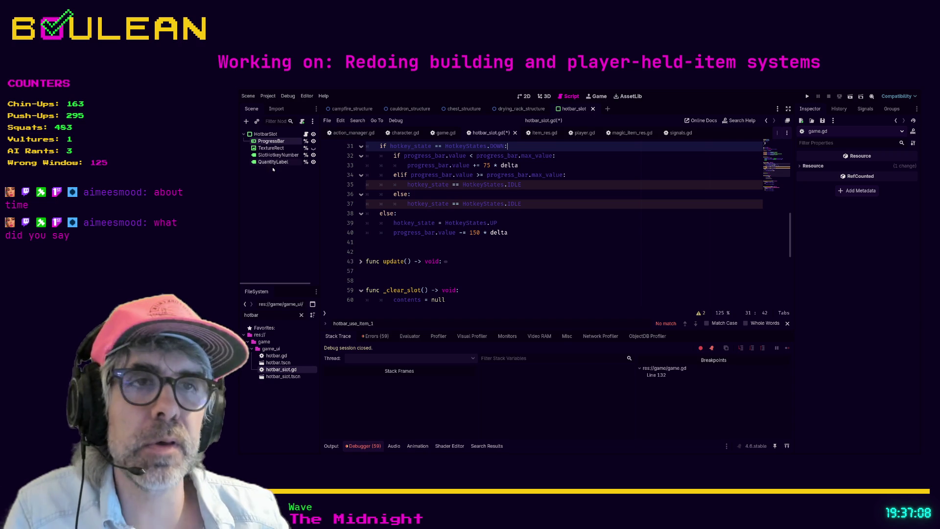
Review the cleaned _process function, briefly hiding and restoring the side docks.
{"action": "left_click", "coordinate": [418, 253]}
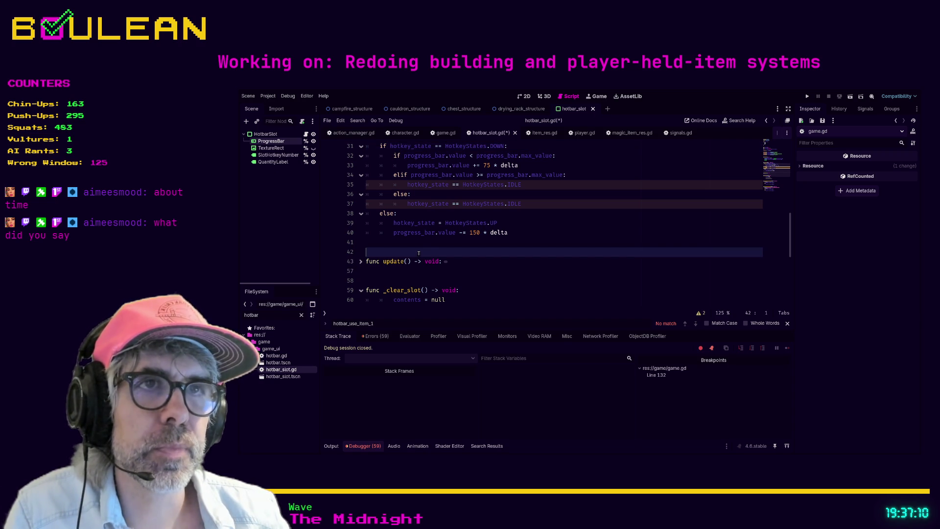
{"action": "scroll", "coordinate": [418, 254], "scroll_direction": "up", "scroll_amount": 2}
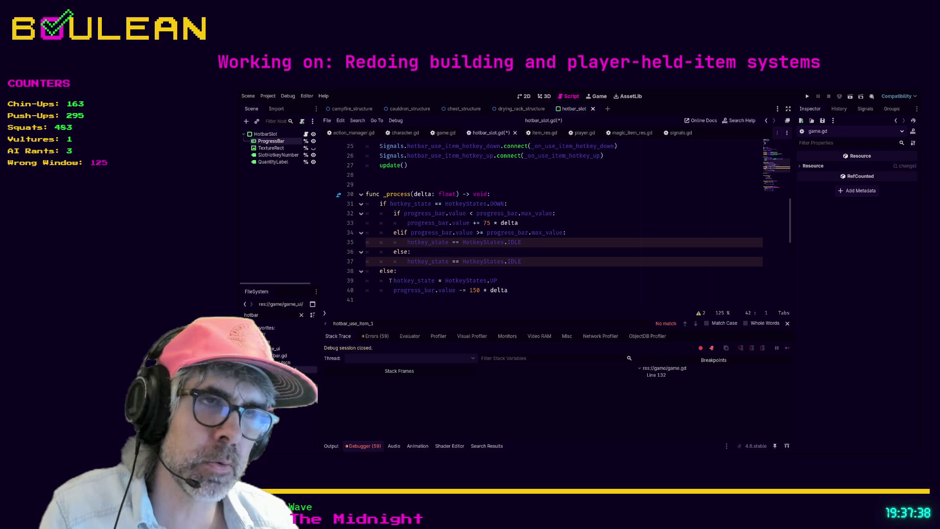
{"action": "left_click", "coordinate": [435, 274]}
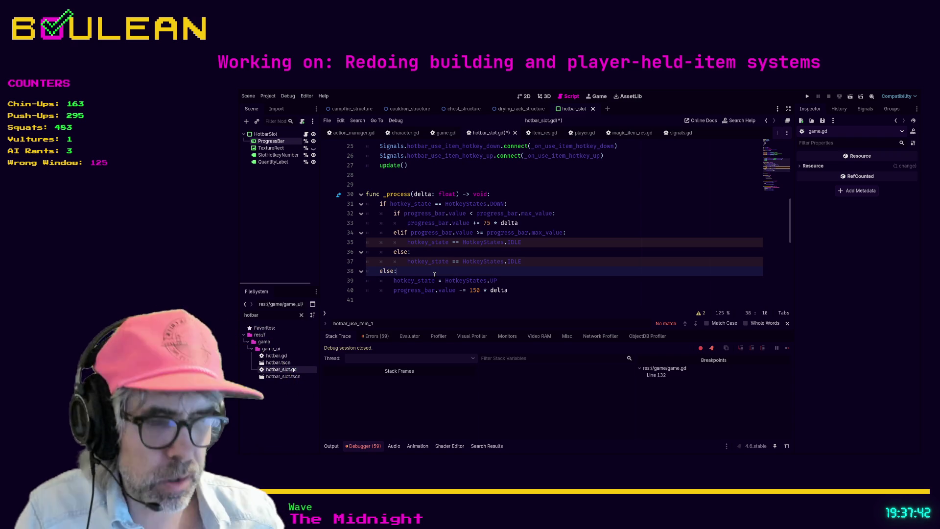
{"action": "key", "text": "ctrl+shift+F11"}
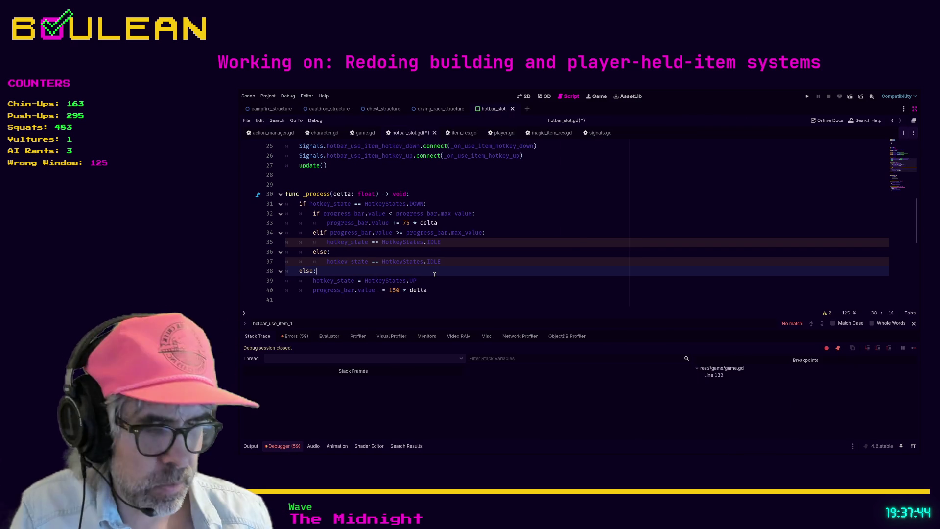
{"action": "key", "text": "ctrl+shift+F11"}
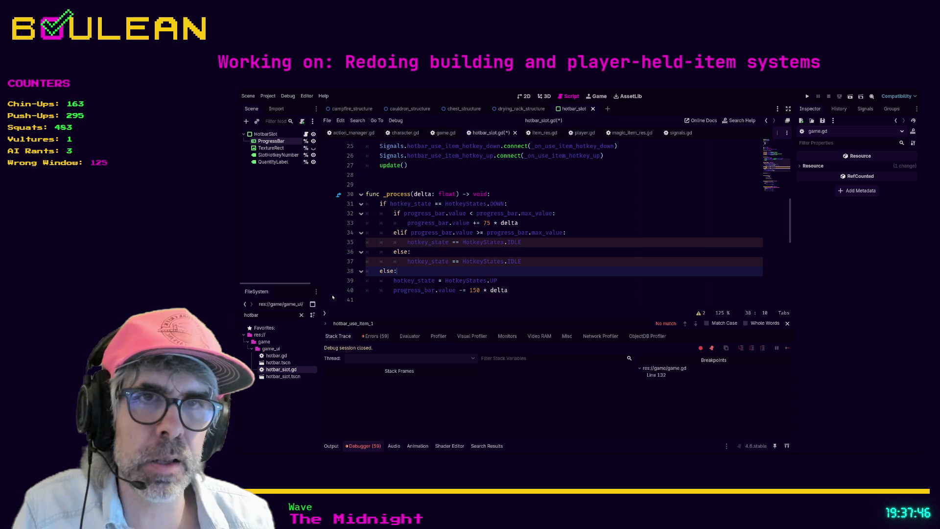
Filter the FileSystem for 'constant' and open constants.gd in the script editor.
{"action": "type", "text": "constant"}
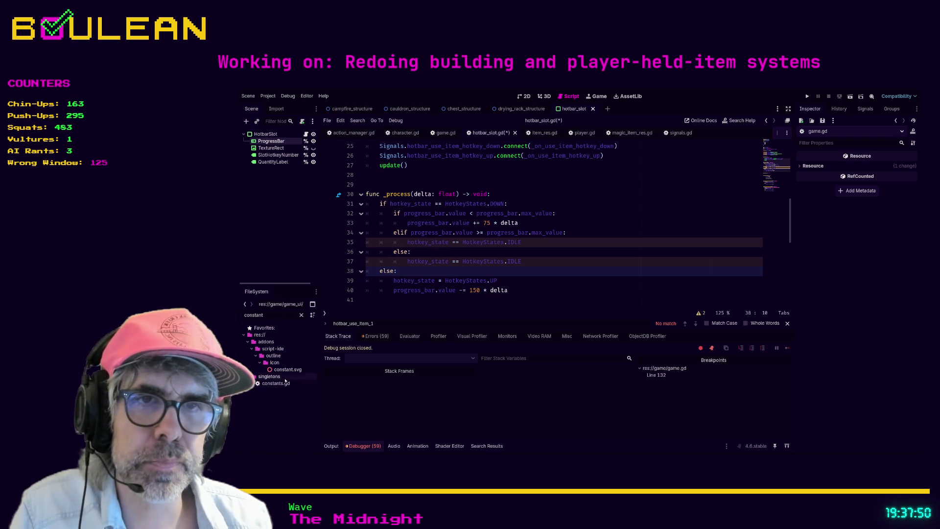
{"action": "double_click", "coordinate": [282, 383]}
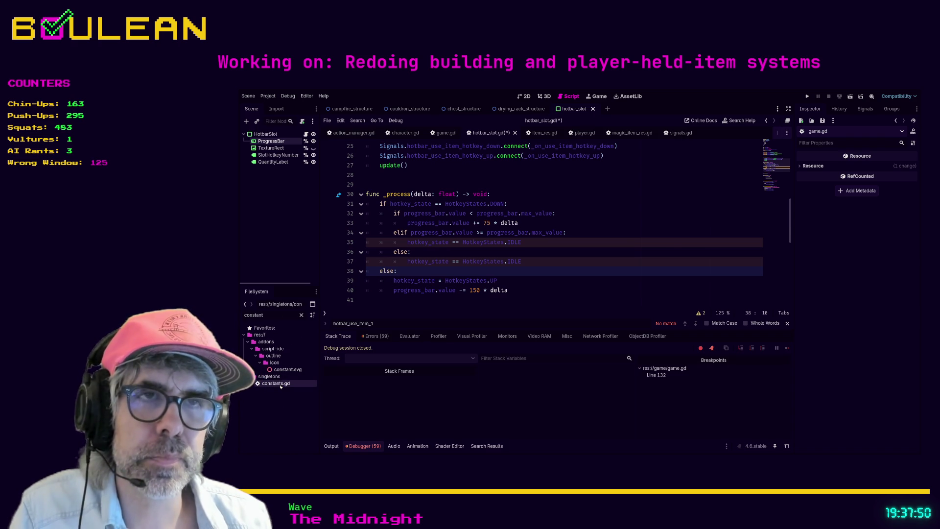
{"action": "left_click", "coordinate": [517, 254]}
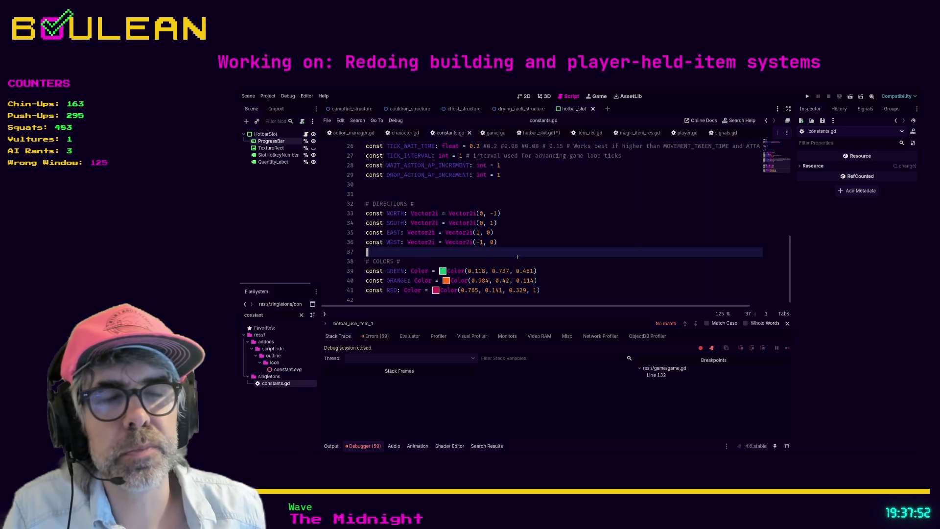
{"action": "scroll", "coordinate": [519, 257], "scroll_direction": "up", "scroll_amount": 1}
{"action": "scroll", "coordinate": [523, 257], "scroll_direction": "down", "scroll_amount": 1}
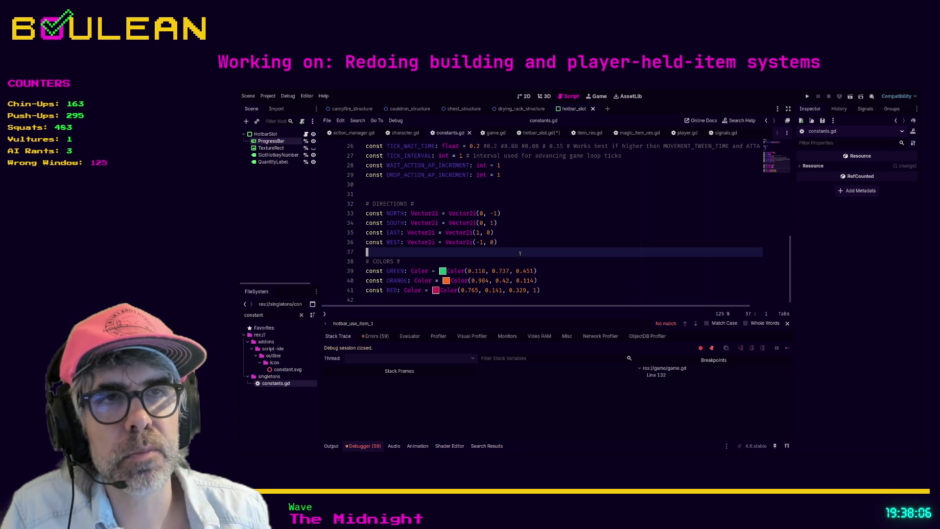
Start a new constant 'const BUTTON_HOLD' on the line after HOTBAR_SLOTS.
{"action": "left_click", "coordinate": [397, 185]}
{"action": "scroll", "coordinate": [510, 228], "scroll_direction": "up", "scroll_amount": 2}
{"action": "scroll", "coordinate": [511, 228], "scroll_direction": "up", "scroll_amount": 7}
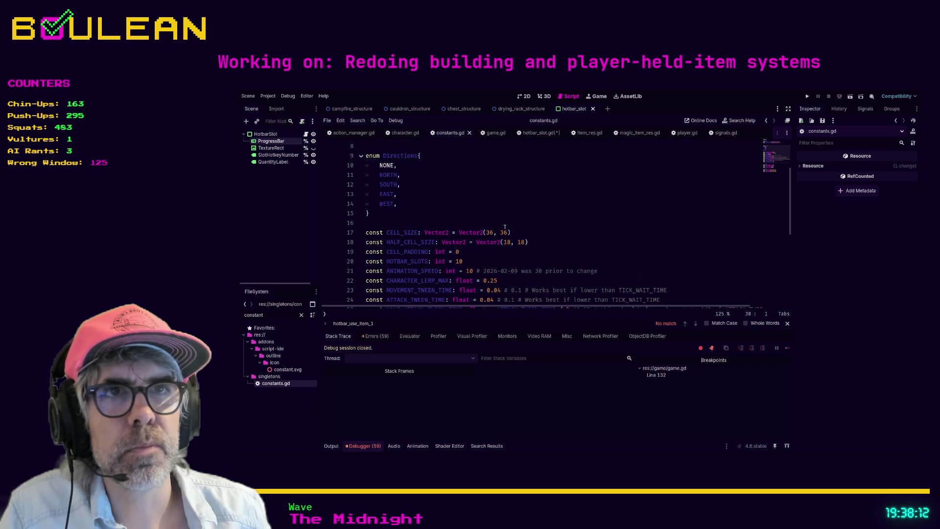
{"action": "scroll", "coordinate": [462, 243], "scroll_direction": "down", "scroll_amount": 3}
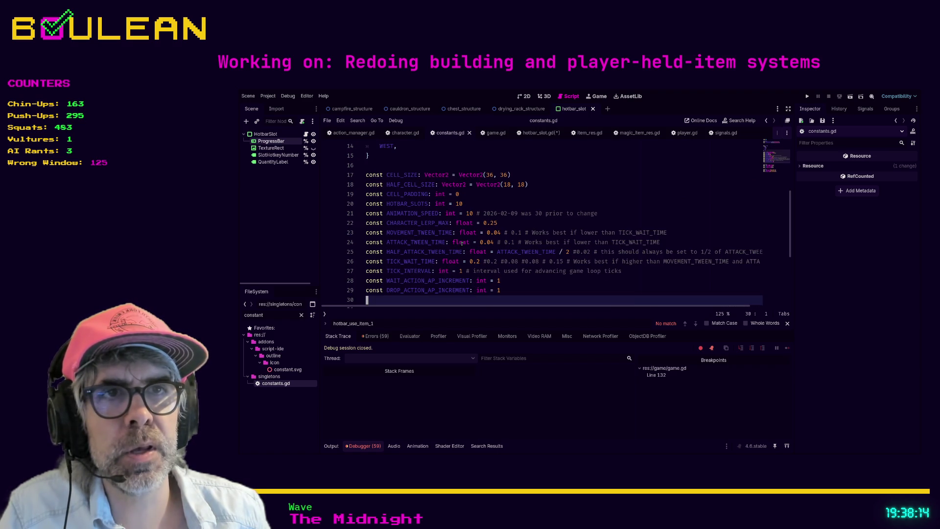
{"action": "left_click", "coordinate": [475, 205]}
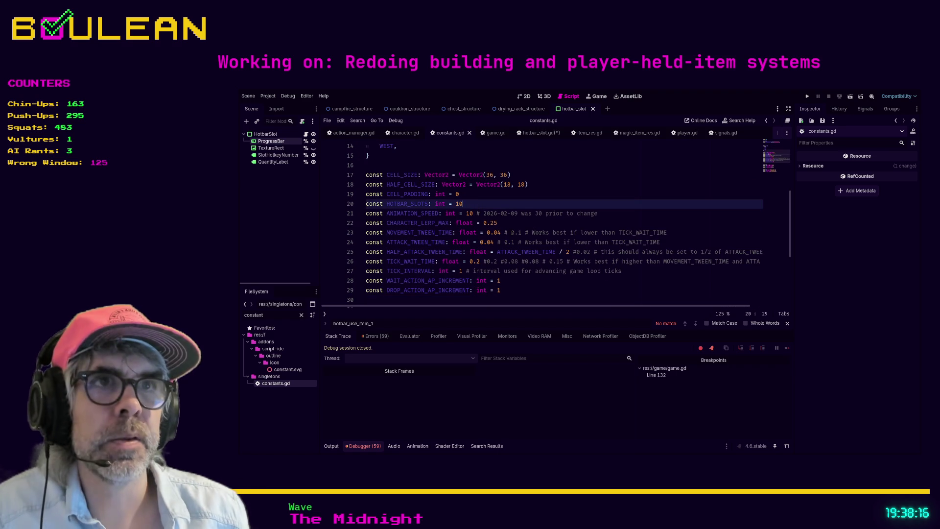
{"action": "key", "text": "Return"}
{"action": "type", "text": "const BUTTON_HO"}
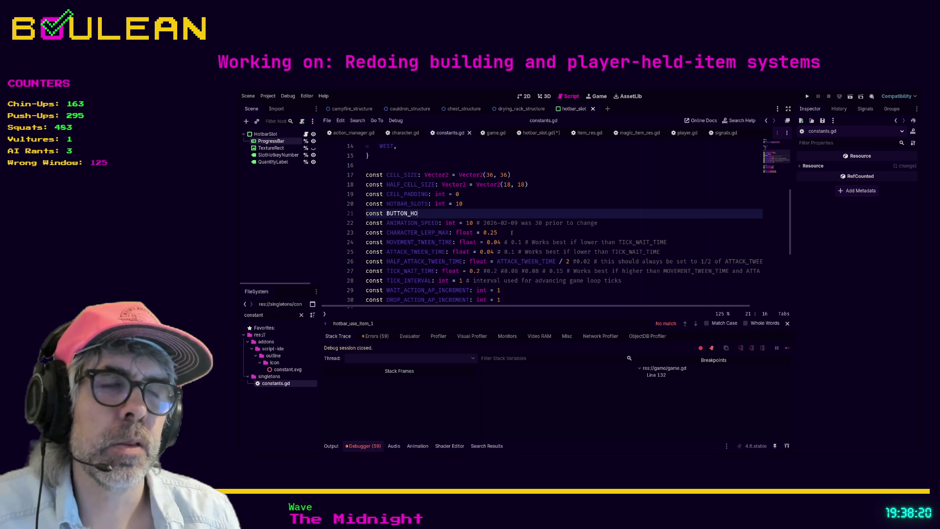
{"action": "type", "text": "LD_"}
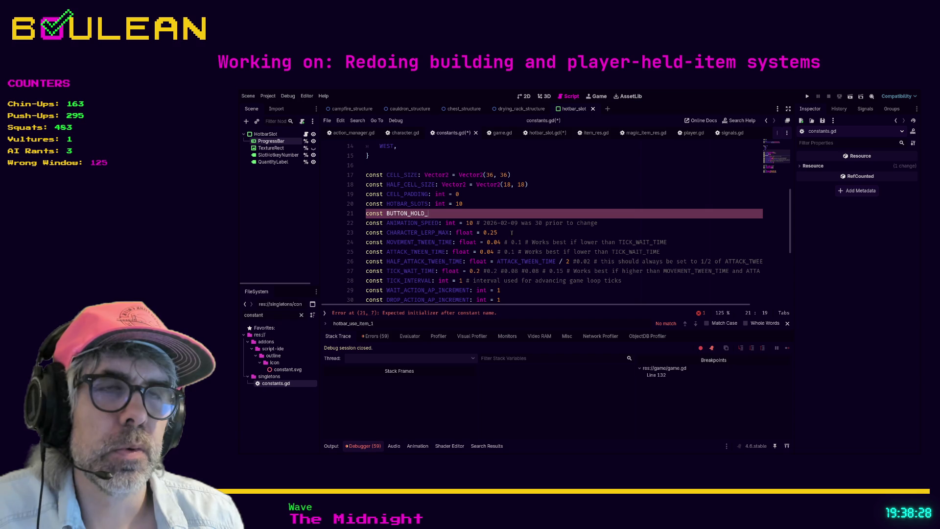
Draft the new constant's name, settling on an INPUT_ prefix after trying PROGRESS and ACTION variants.
{"action": "key", "text": "BackSpace"}
{"action": "key", "text": "BackSpace"}
{"action": "key", "text": "BackSpace"}
{"action": "type", "text": "ROGRES"}
{"action": "key", "text": "BackSpace"}
{"action": "key", "text": "BackSpace"}
{"action": "key", "text": "BackSpace"}
{"action": "key", "text": "BackSpace"}
{"action": "key", "text": "BackSpace"}
{"action": "key", "text": "BackSpace"}
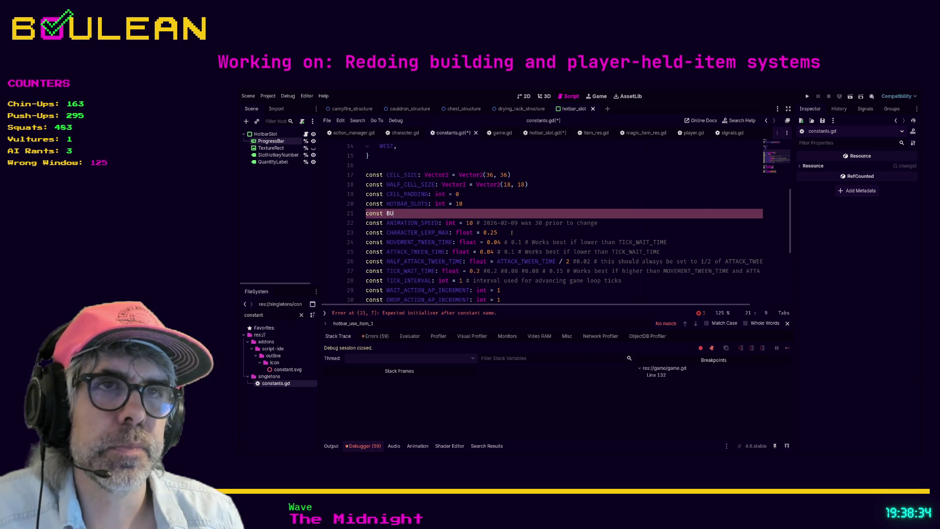
{"action": "type", "text": "TION_HOLD_SPEE"}
{"action": "key", "text": "BackSpace"}
{"action": "key", "text": "BackSpace"}
{"action": "key", "text": "BackSpace"}
{"action": "key", "text": "BackSpace"}
{"action": "key", "text": "BackSpace"}
{"action": "key", "text": "BackSpace"}
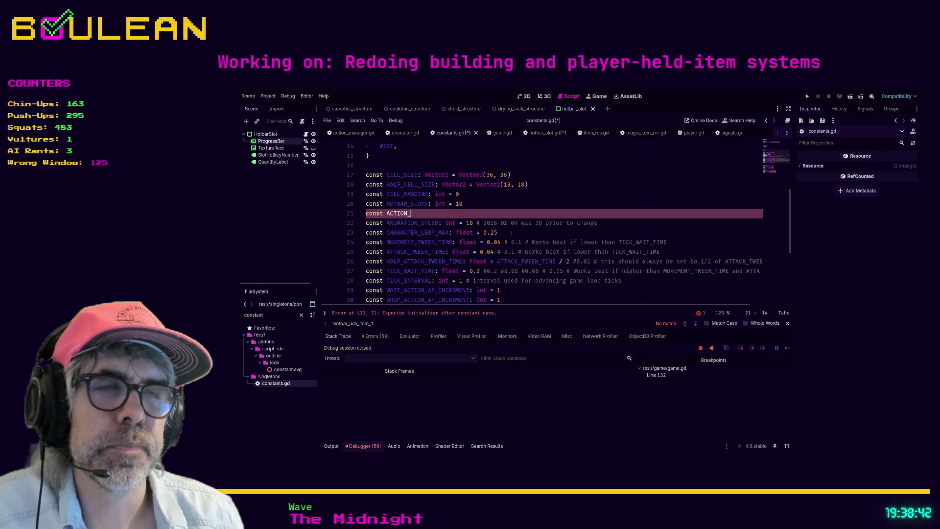
{"action": "key", "text": "BackSpace"}
{"action": "key", "text": "BackSpace"}
{"action": "key", "text": "BackSpace"}
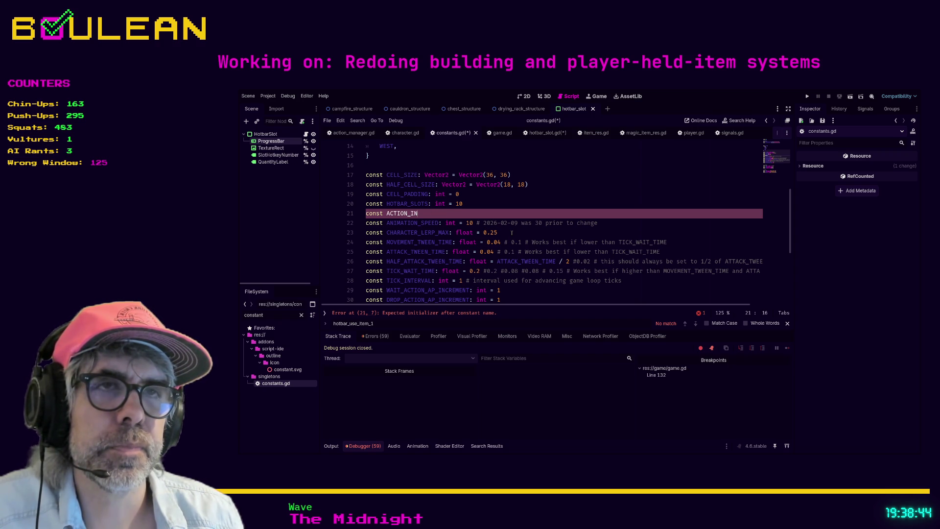
{"action": "key", "text": "BackSpace"}
{"action": "key", "text": "BackSpace"}
{"action": "type", "text": "INPUT_"}
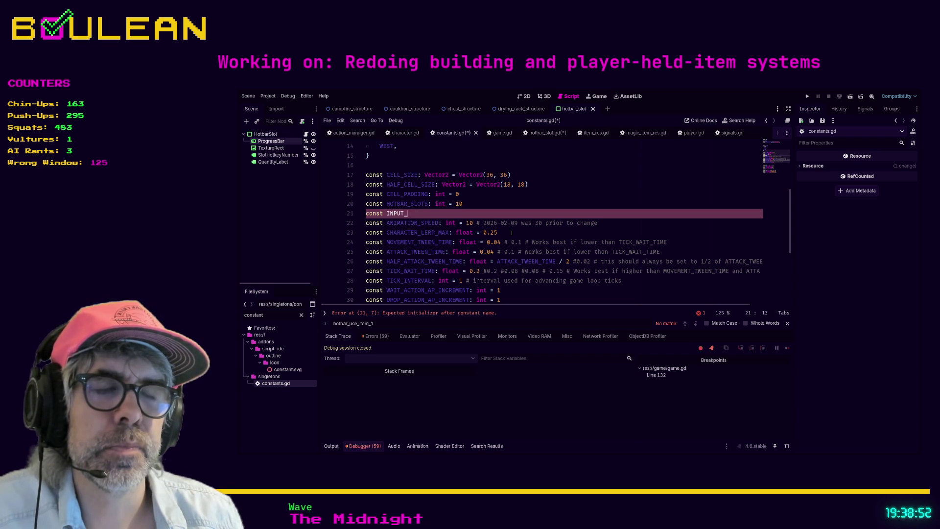
{"action": "type", "text": "DOWN_"}
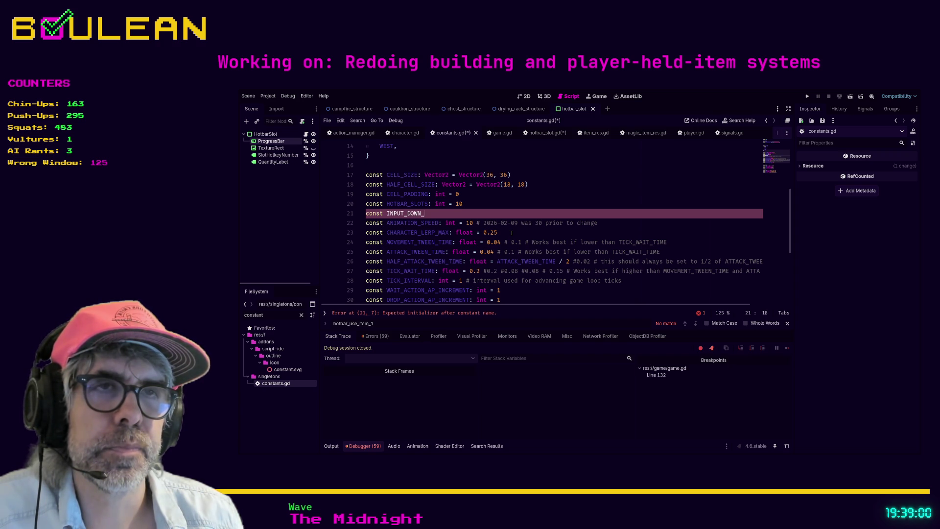
Finish it as INPUT_BUTTON_DOWN_SPEED: int = 75 and begin a second INPUT_BUTTON constant line.
{"action": "key", "text": "BackSpace"}
{"action": "key", "text": "BackSpace"}
{"action": "key", "text": "BackSpace"}
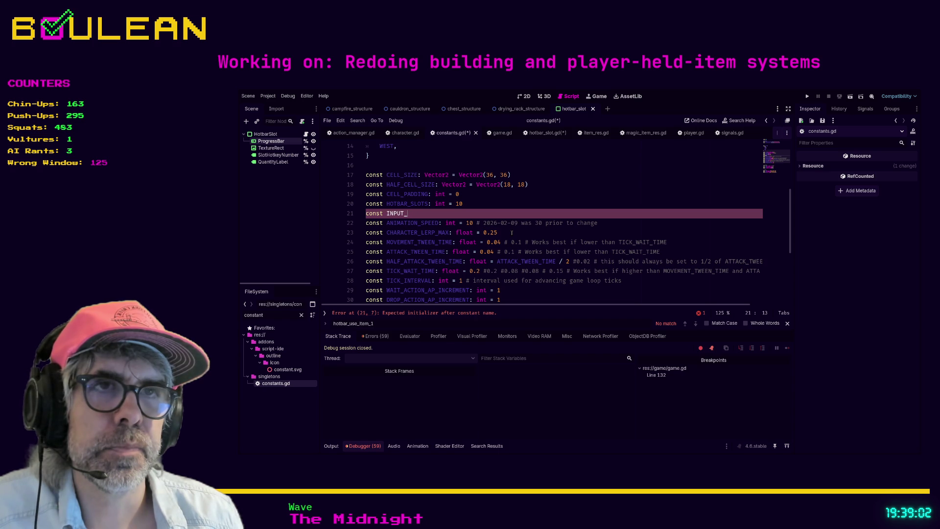
{"action": "type", "text": "SP"}
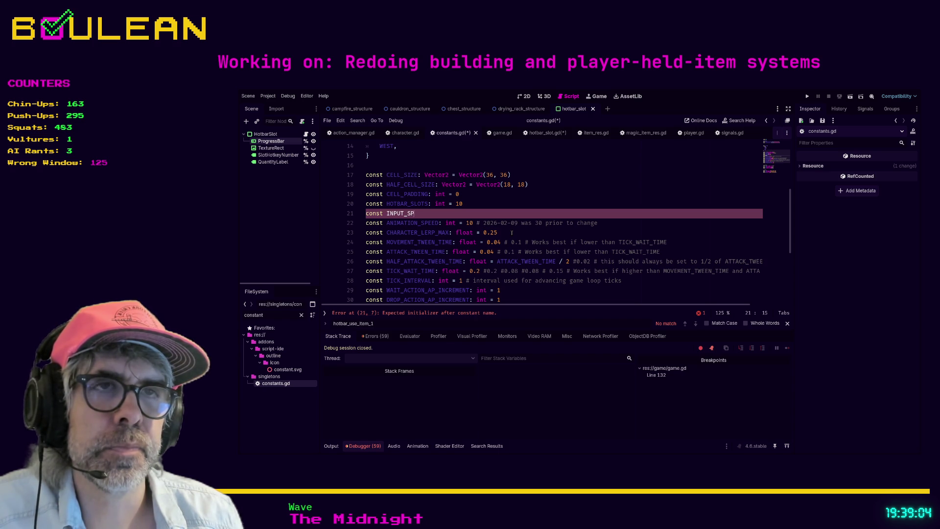
{"action": "key", "text": "BackSpace"}
{"action": "key", "text": "BackSpace"}
{"action": "type", "text": "BUTTON_DOWN_SPEE"}
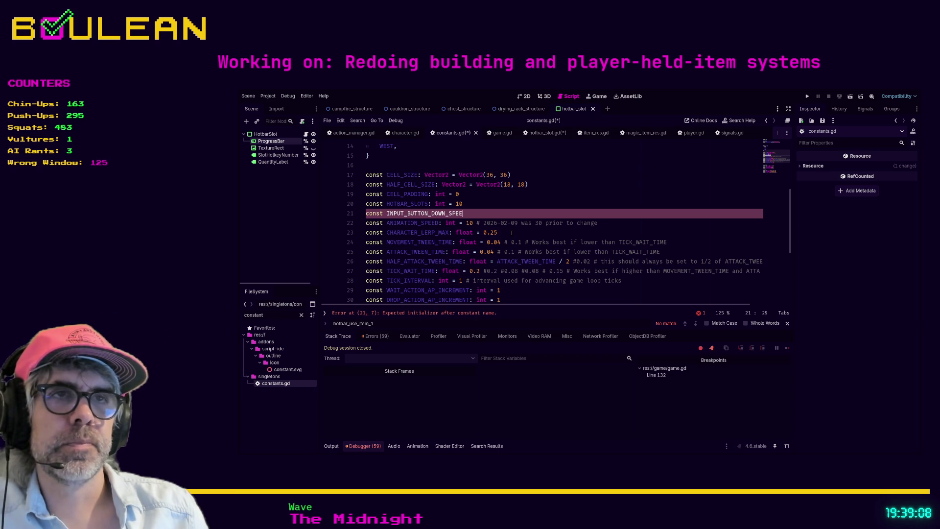
{"action": "type", "text": "D"}
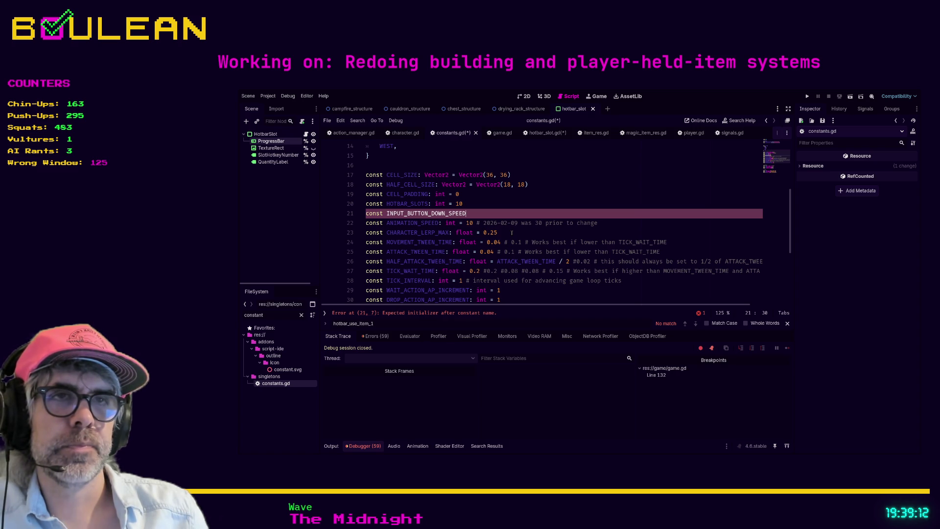
{"action": "key", "text": "BackSpace"}
{"action": "key", "text": "BackSpace"}
{"action": "key", "text": "BackSpace"}
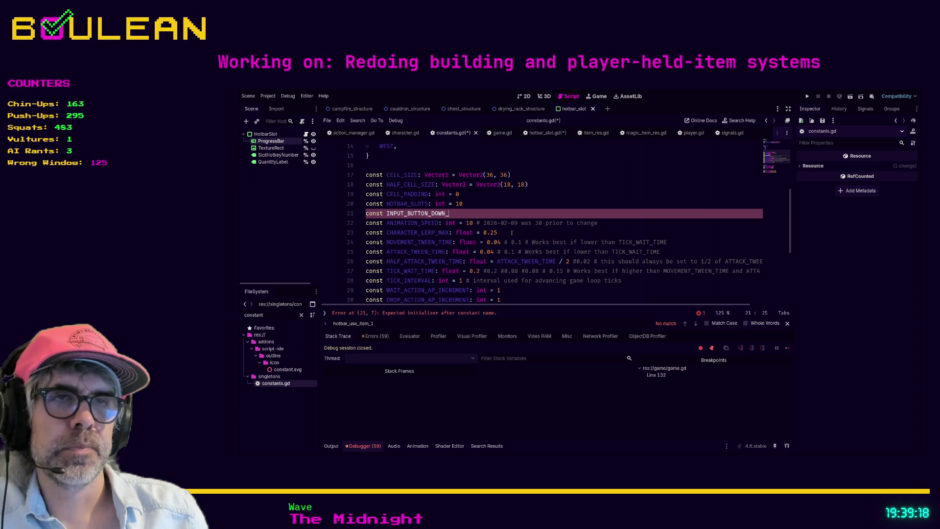
{"action": "type", "text": "S"}
{"action": "key", "text": "BackSpace"}
{"action": "type", "text": "INCREAS"}
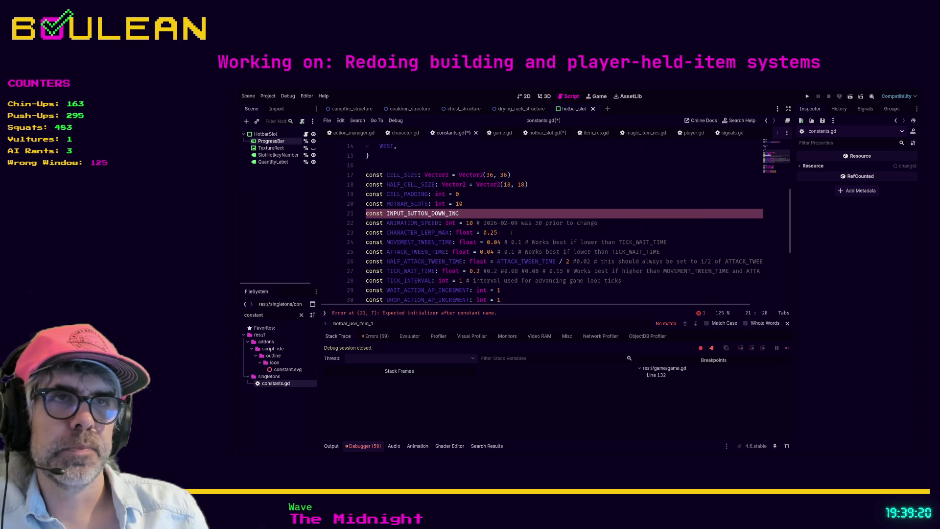
{"action": "key", "text": "BackSpace"}
{"action": "key", "text": "BackSpace"}
{"action": "key", "text": "BackSpace"}
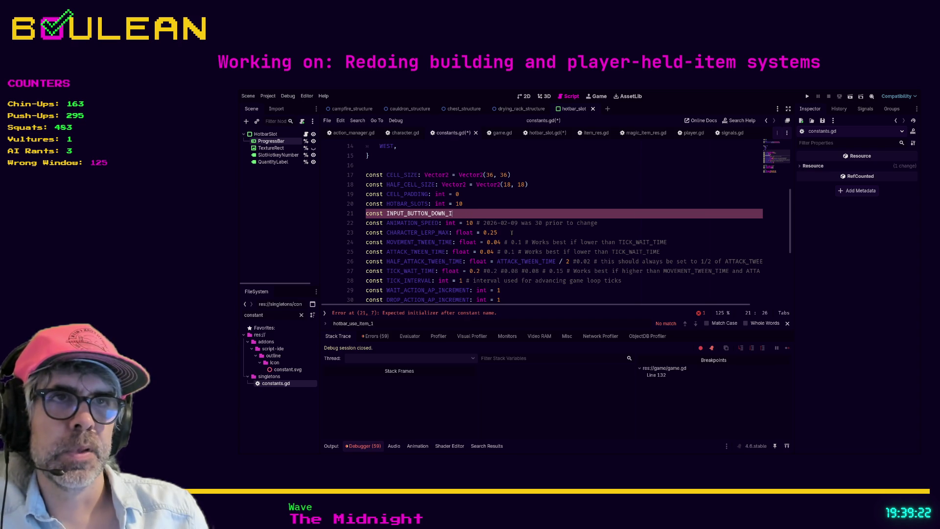
{"action": "type", "text": "SPED"}
{"action": "key", "text": "BackSpace"}
{"action": "type", "text": "ED: int = "}
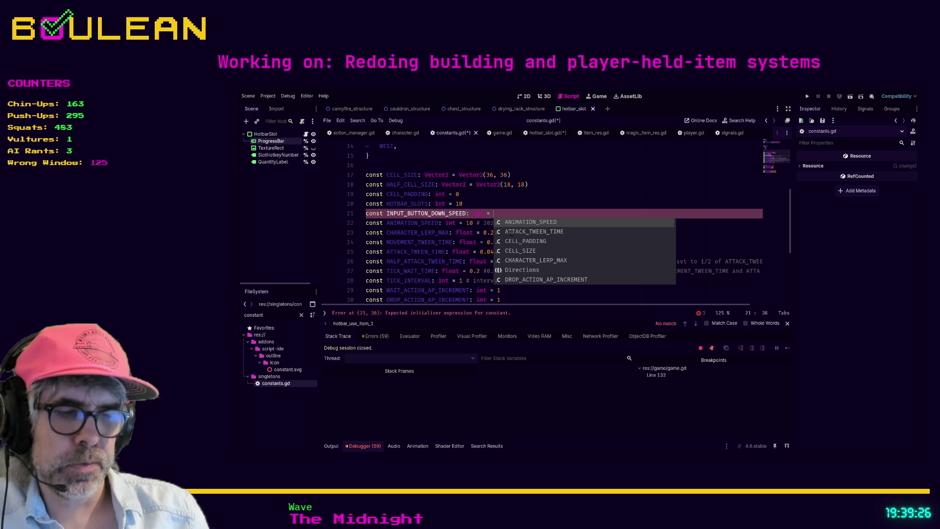
{"action": "type", "text": "75"}
{"action": "key", "text": "Return"}
{"action": "type", "text": "cons"}
{"action": "type", "text": "NPU"}
{"action": "type", "text": "T_B"}
{"action": "type", "text": "_BUTTON"}
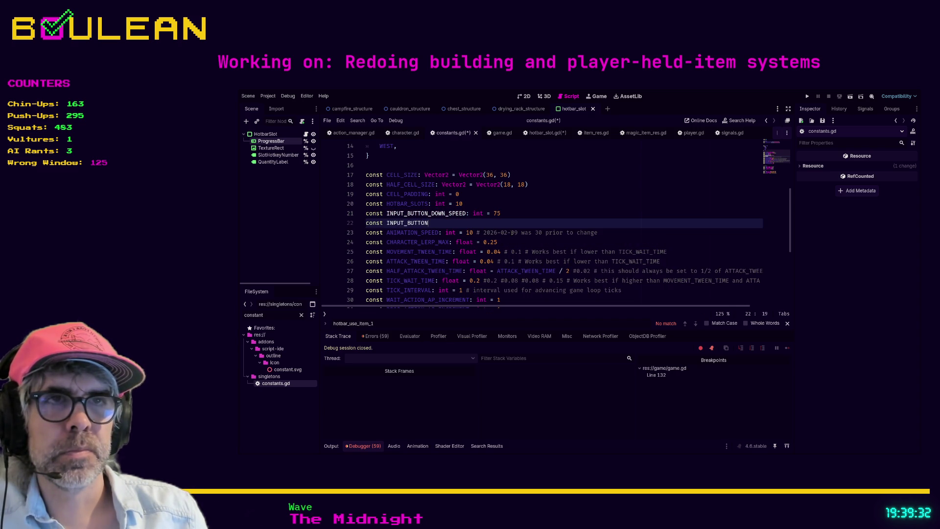
{"action": "type", "text": "U"}
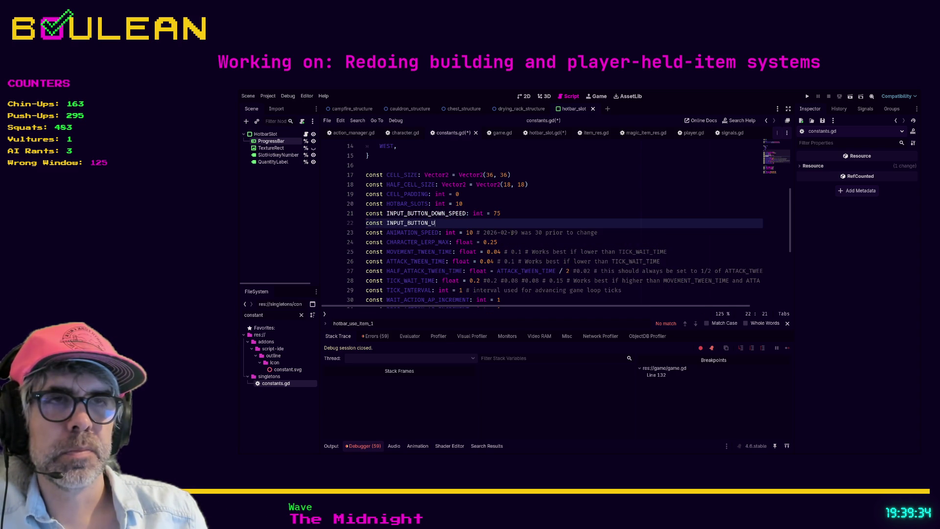
Rename the constant to INPUT_BUTTON_HELD_SPEED and add INPUT_BUTTON_RELEASED_SPEED: int = 150 with its drain comment.
{"action": "key", "text": "BackSpace"}
{"action": "key", "text": "Up"}
{"action": "key", "text": "shift+Right"}
{"action": "key", "text": "shift+Right"}
{"action": "key", "text": "shift+Right"}
{"action": "key", "text": "shift+Right"}
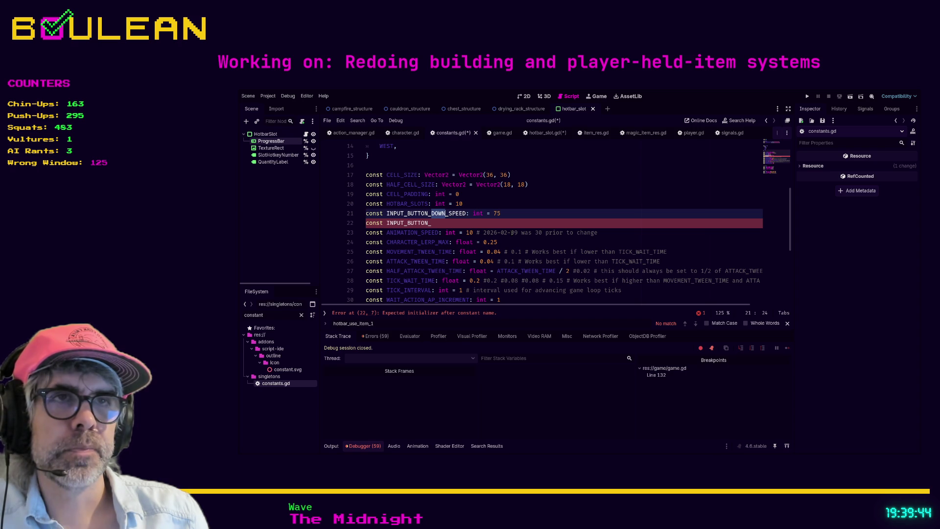
{"action": "type", "text": "HELD"}
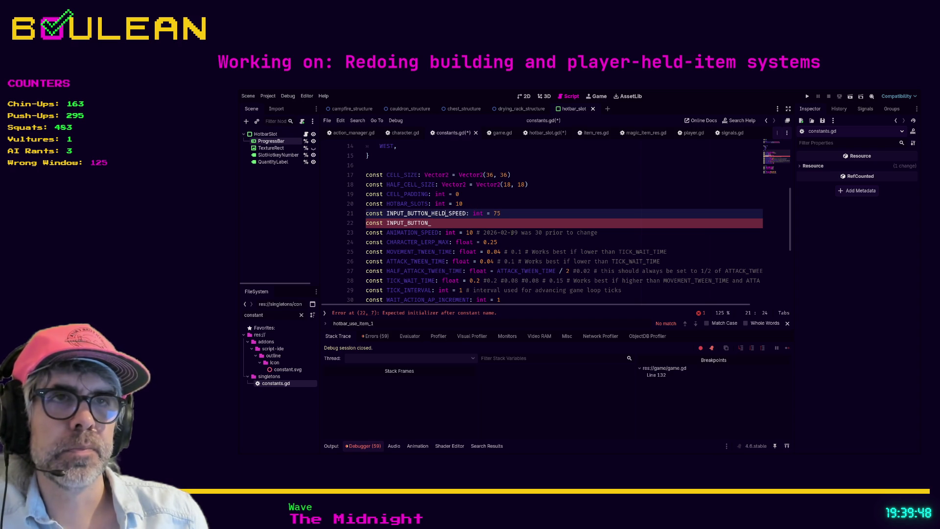
{"action": "left_click", "coordinate": [431, 223]}
{"action": "type", "text": "ELEASED_SPEED"}
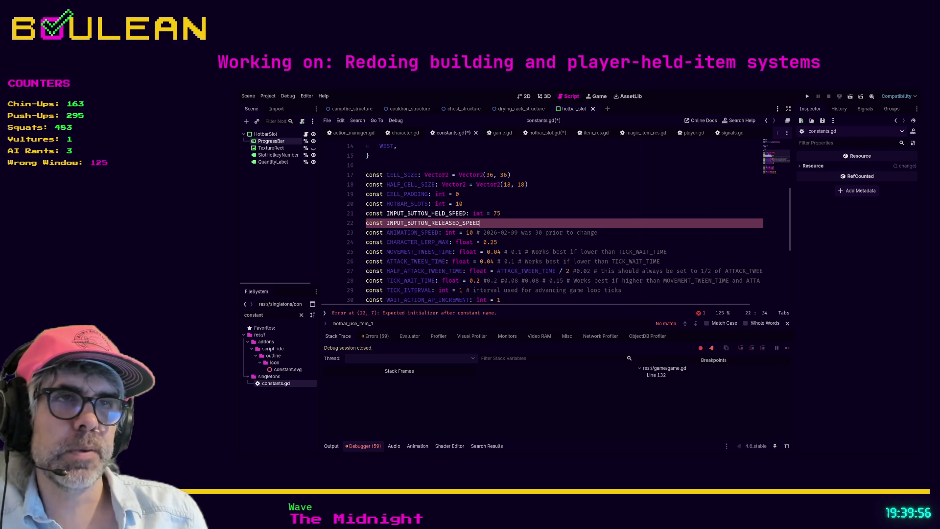
{"action": "type", "text": ": int "}
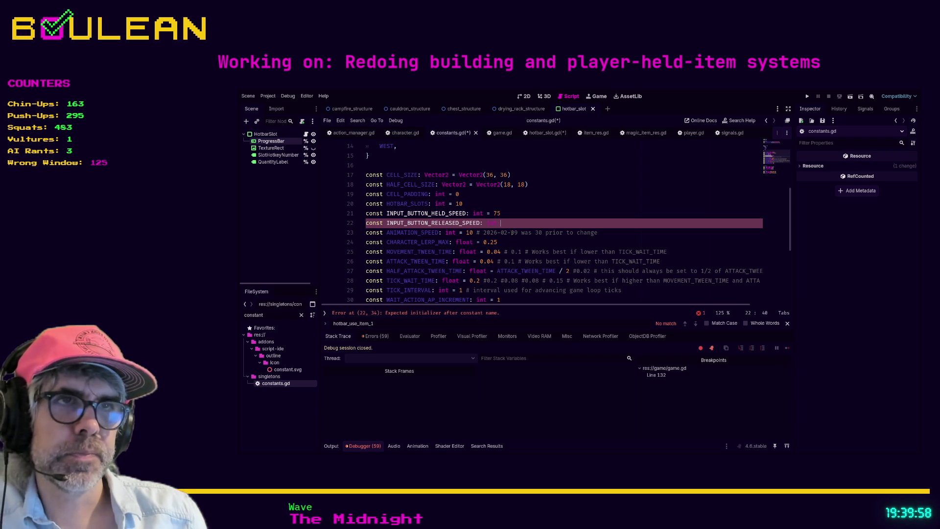
{"action": "type", "text": "= 150 "}
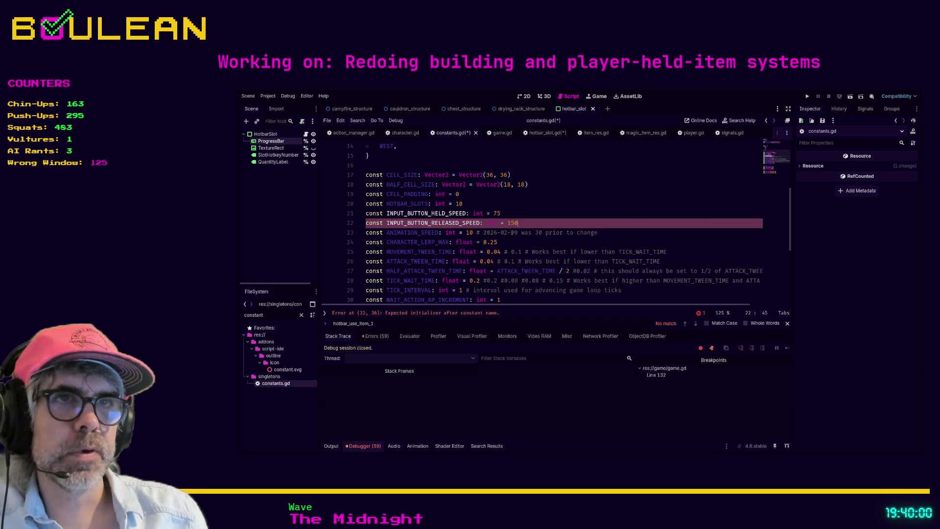
{"action": "type", "text": "## The speed th"}
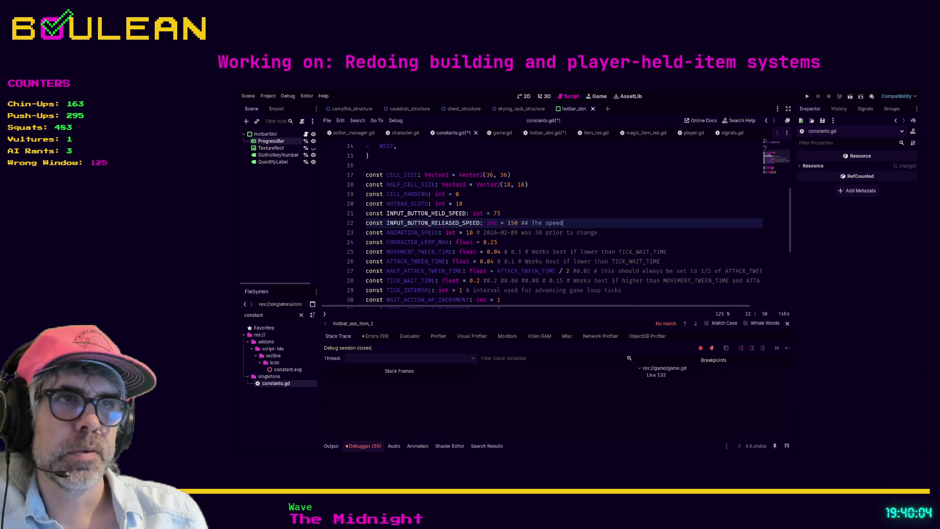
{"action": "type", "text": "at "}
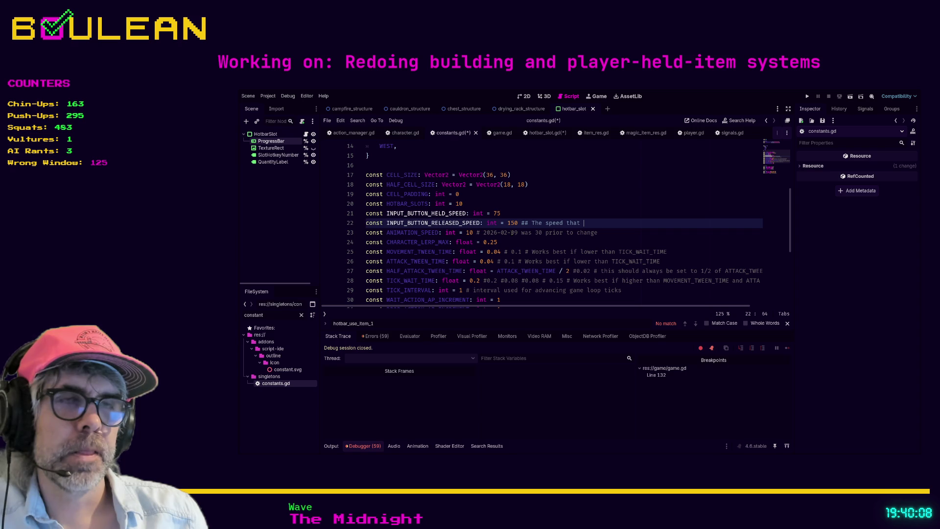
{"action": "type", "text": "the progress"}
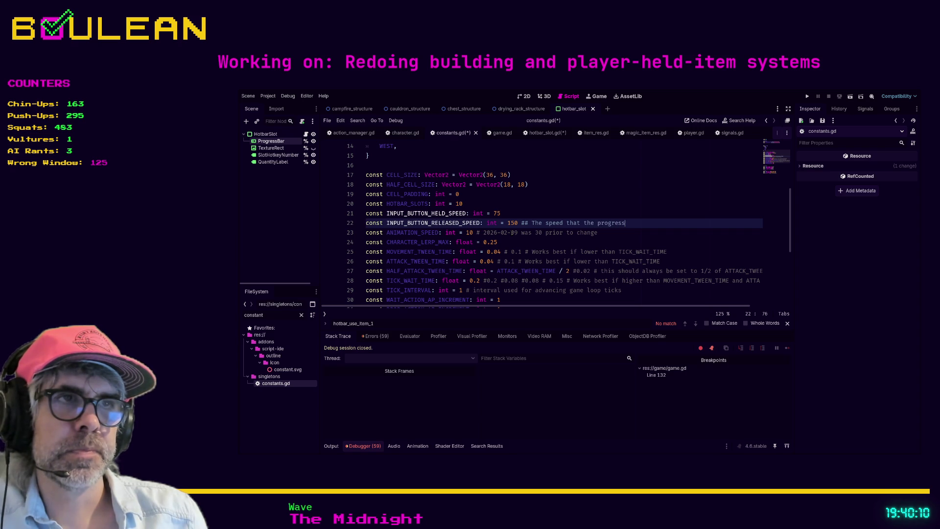
{"action": "type", "text": " bar drains after releasing an action input key"}
Add a ## comment to INPUT_BUTTON_HELD_SPEED saying it sets how fast the progress bar fills.
{"action": "key", "text": "Up"}
{"action": "type", "text": "##"}
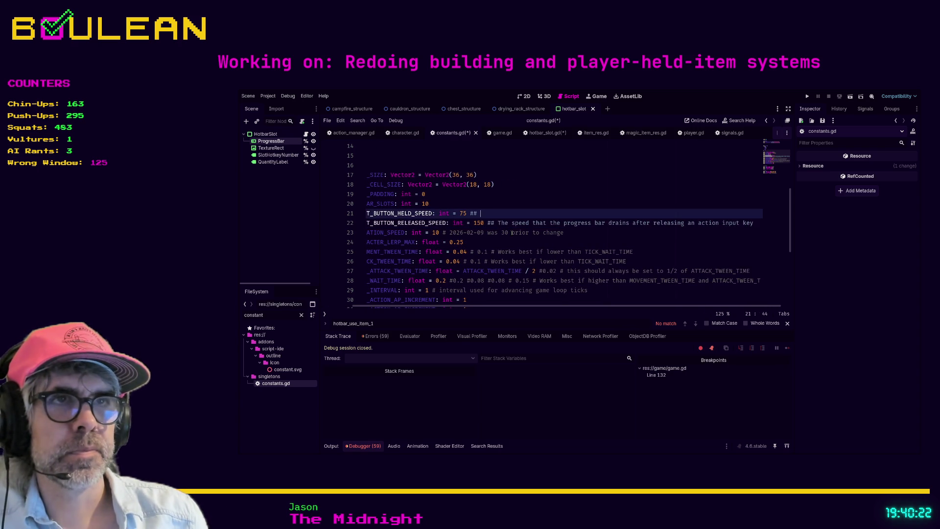
{"action": "type", "text": " The speed thgat the progress ba"}
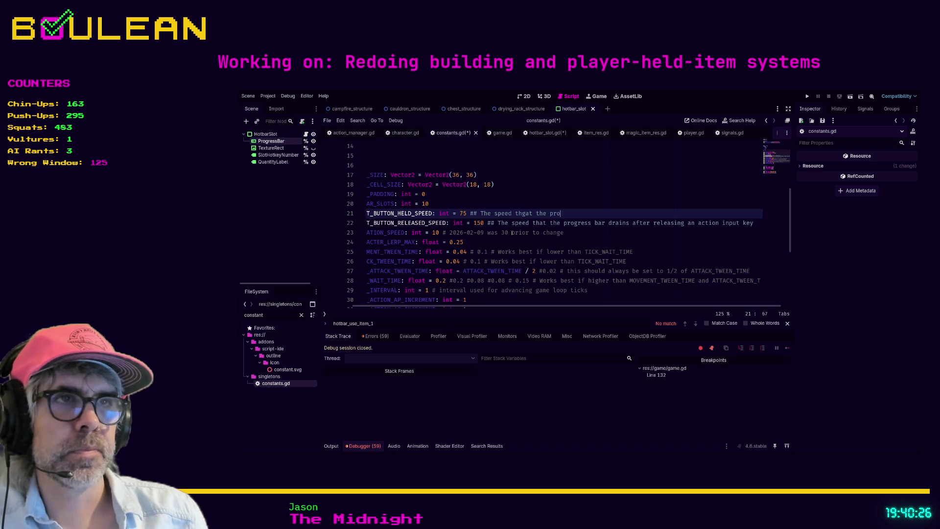
{"action": "type", "text": "r f"}
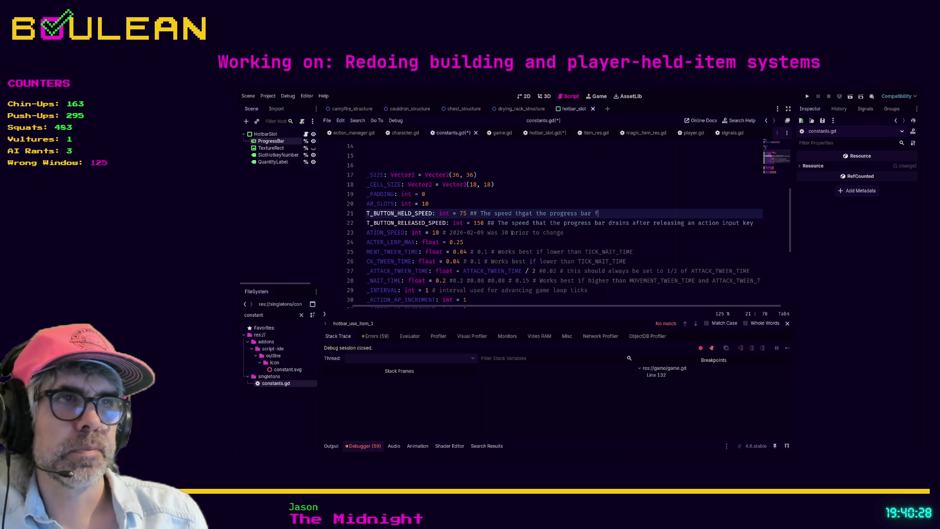
{"action": "type", "text": "ills after relea"}
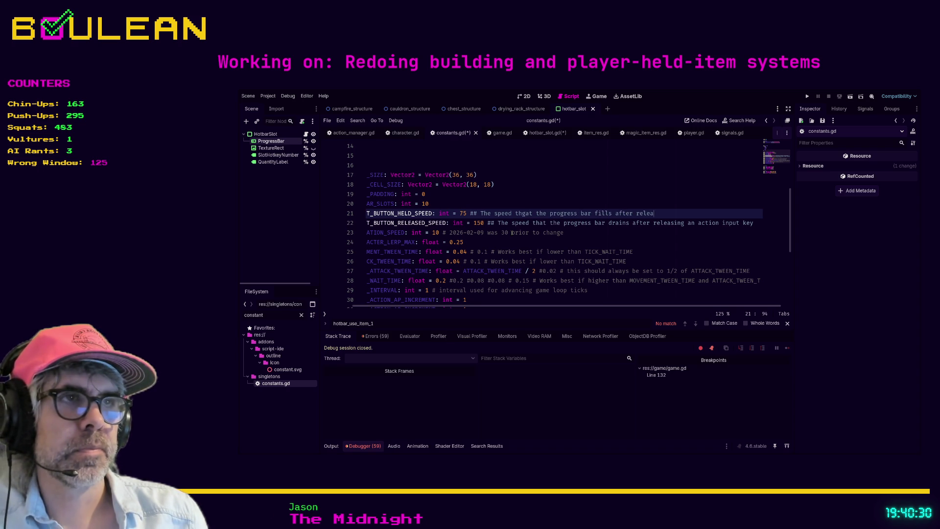
{"action": "type", "text": "sing an action input key"}
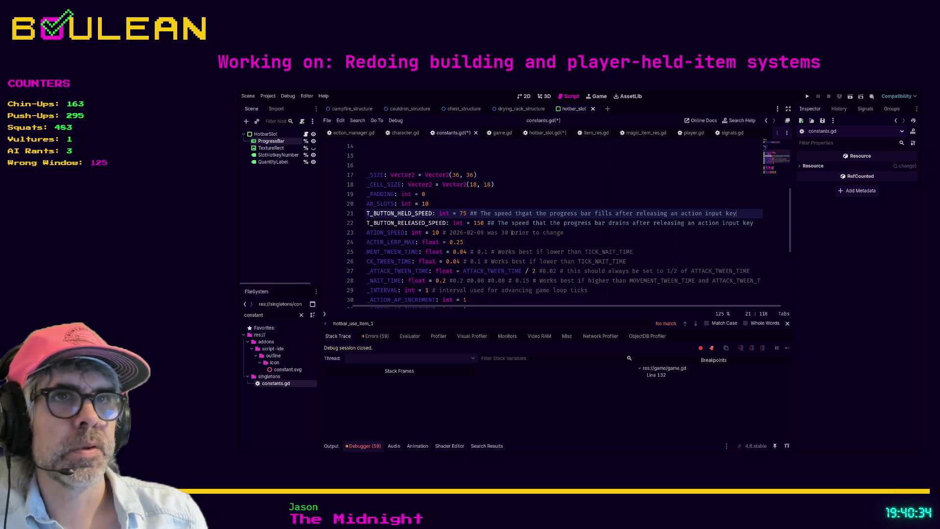
{"action": "key", "text": "Home"}
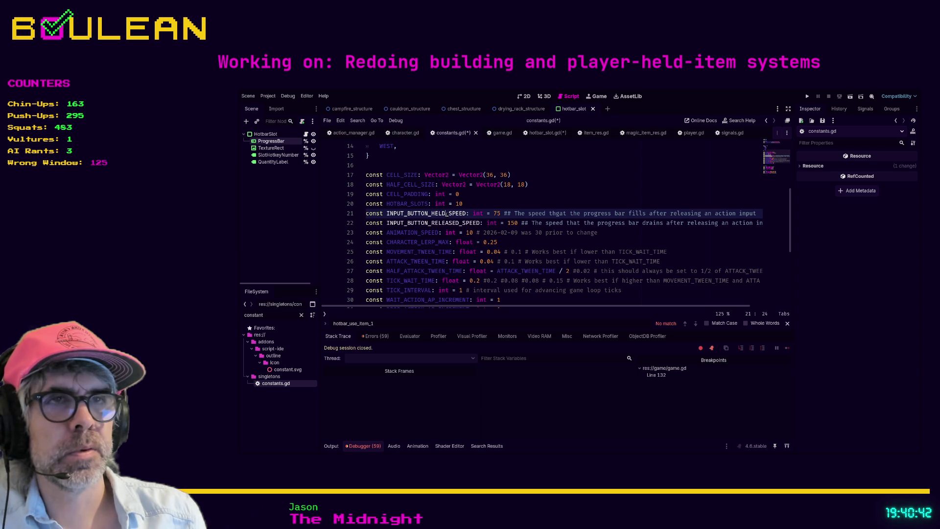
{"action": "left_click", "coordinate": [429, 214]}
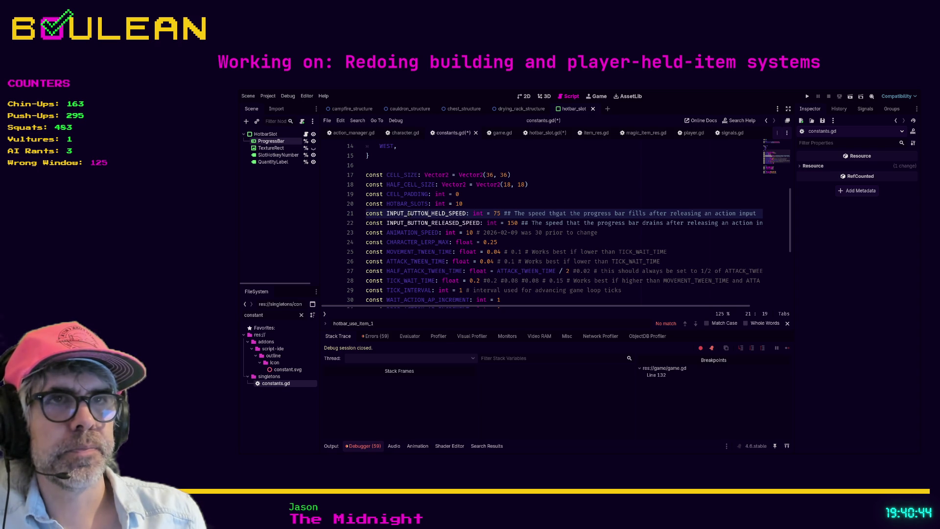
Insert FILL_ and DRAIN_ before SPEED in the two speed constant names.
{"action": "left_click", "coordinate": [408, 214], "text": "shift"}
{"action": "key", "text": "Delete"}
{"action": "key", "text": "Delete"}
{"action": "key", "text": "Right"}
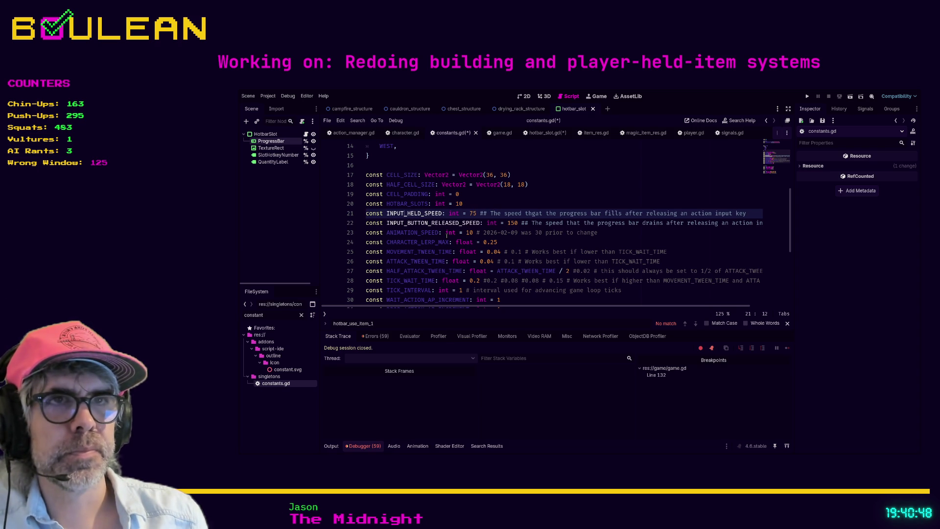
{"action": "key", "text": "ctrl+z"}
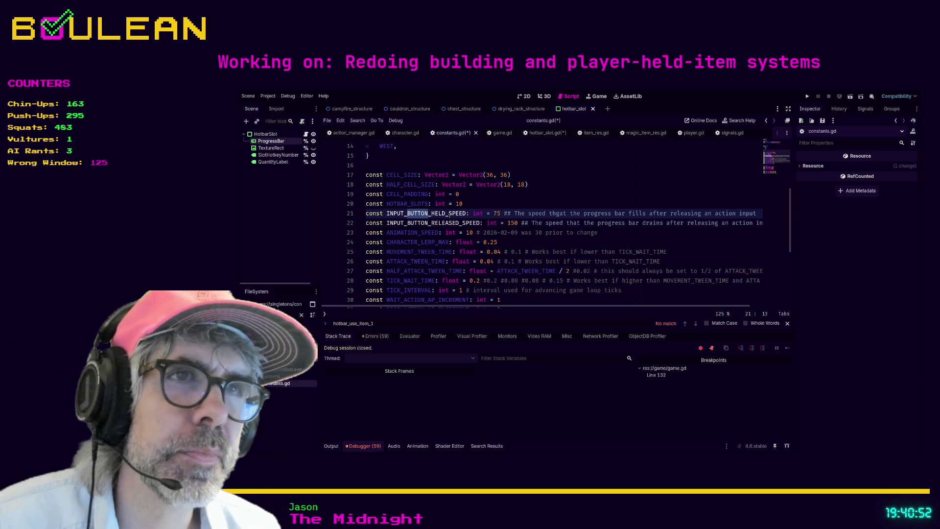
{"action": "key", "text": "Right"}
{"action": "key", "text": "Right"}
{"action": "key", "text": "Right"}
{"action": "type", "text": "FILL_"}
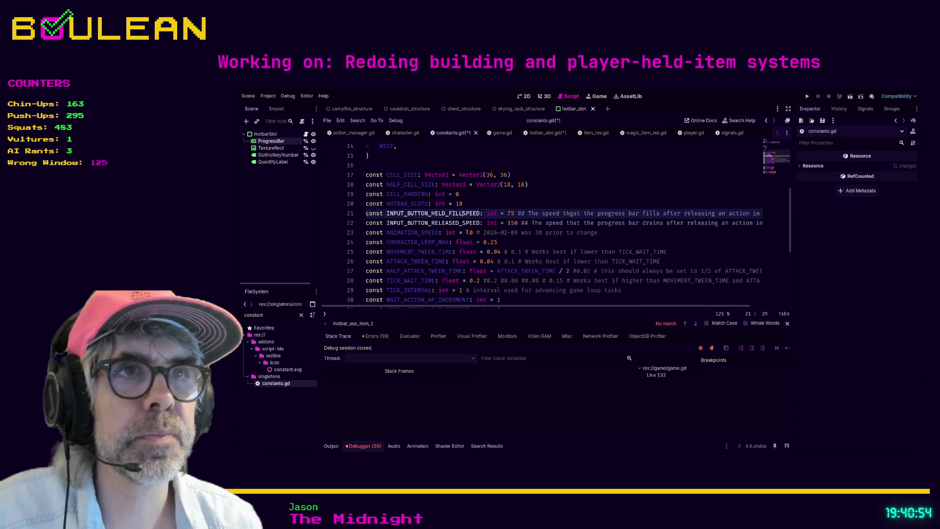
{"action": "key", "text": "Down"}
{"action": "key", "text": "Left"}
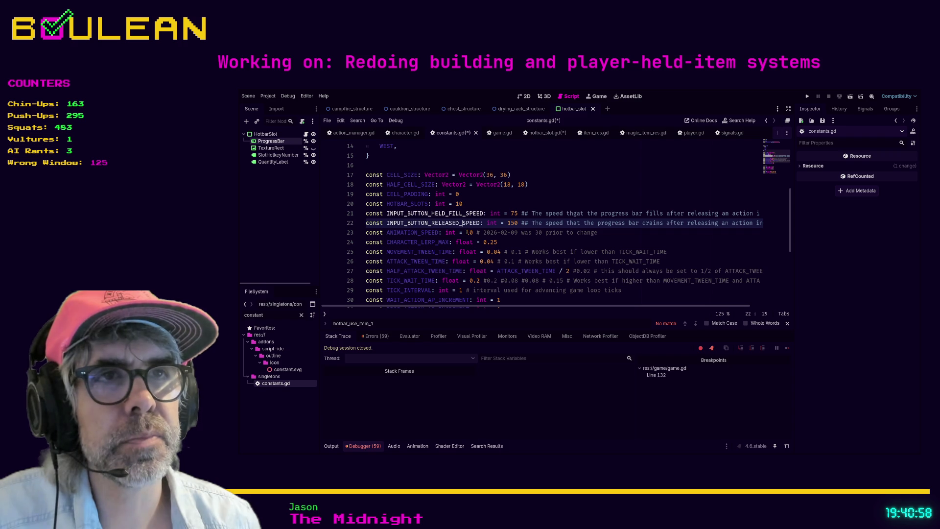
{"action": "type", "text": "DRAIN_"}
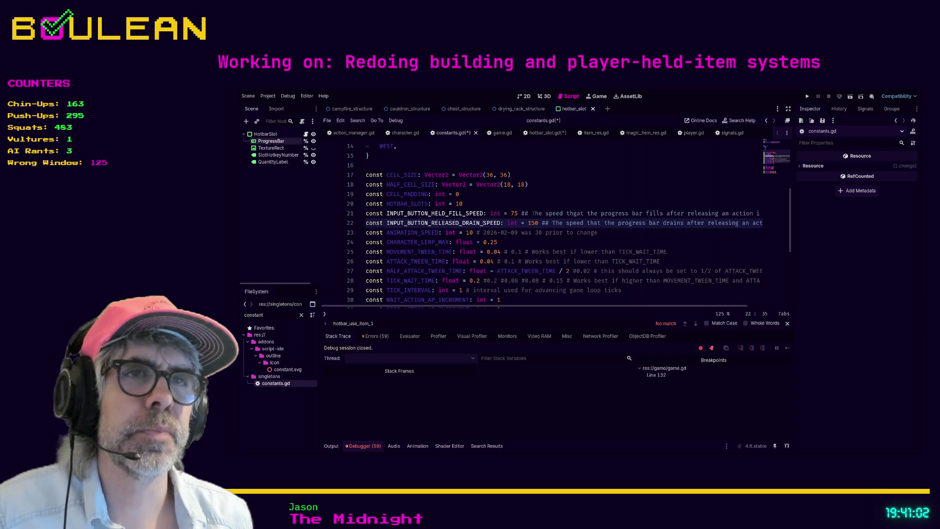
Remove the INPUT_ prefix from both speed constant names.
{"action": "left_click", "coordinate": [532, 213]}
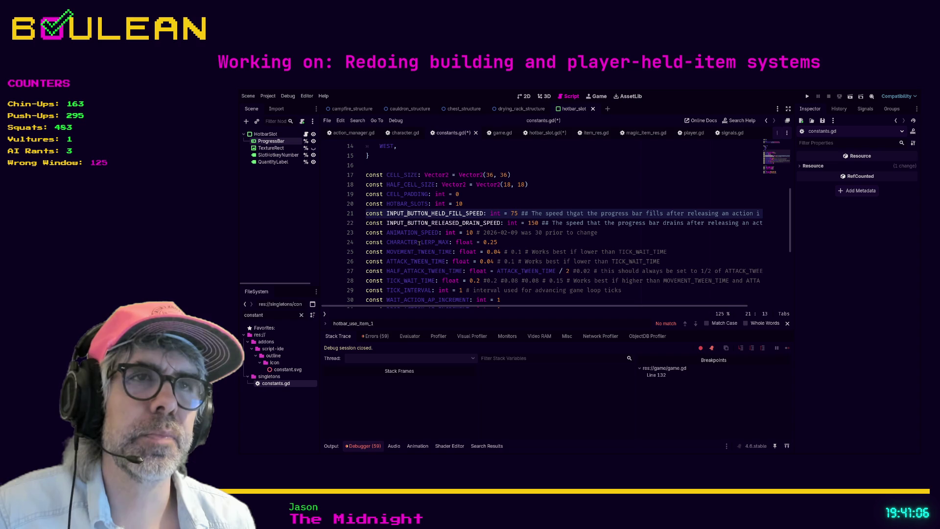
{"action": "key", "text": "shift+Left"}
{"action": "key", "text": "shift+Left"}
{"action": "key", "text": "shift+Left"}
{"action": "key", "text": "BackSpace"}
{"action": "key", "text": "Down"}
{"action": "key", "text": "ctrl+shift+Right"}
{"action": "key", "text": "Left"}
{"action": "key", "text": "Right"}
{"action": "key", "text": "Right"}
{"action": "key", "text": "Right"}
{"action": "key", "text": "shift+Left"}
{"action": "key", "text": "shift+Left"}
{"action": "key", "text": "shift+Left"}
{"action": "key", "text": "BackSpace"}
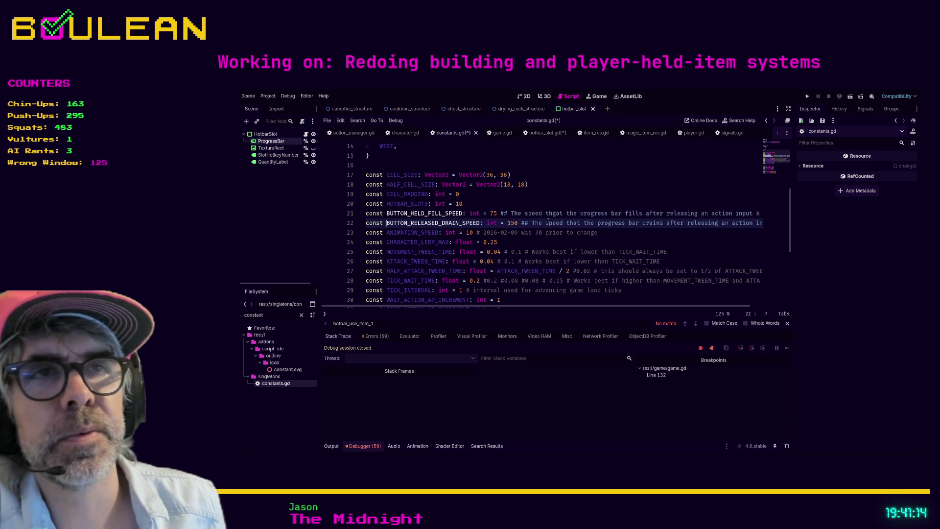
Replace BUTTON_HELD and BUTTON_RELEASED with INPUT_PROGRESS, giving INPUT_PROGRESS_FILL_SPEED and INPUT_PROGRESS_DRAIN_SPEED.
{"action": "left_click", "coordinate": [567, 214]}
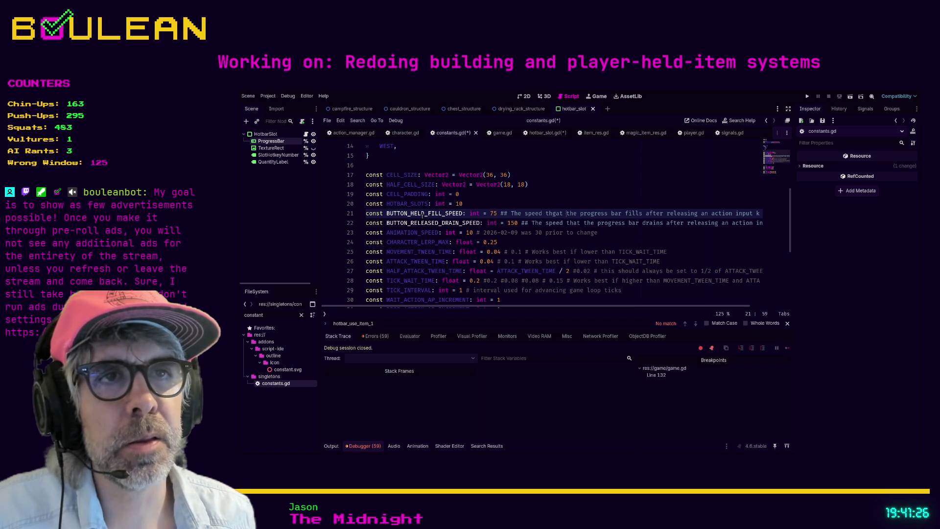
{"action": "key", "text": "BackSpace"}
{"action": "key", "text": "BackSpace"}
{"action": "key", "text": "BackSpace"}
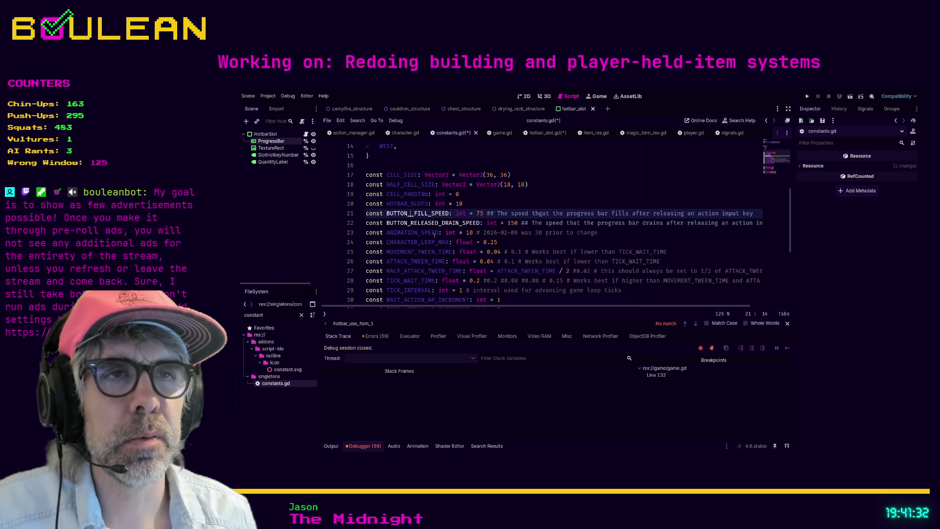
{"action": "key", "text": "BackSpace"}
{"action": "key", "text": "BackSpace"}
{"action": "key", "text": "BackSpace"}
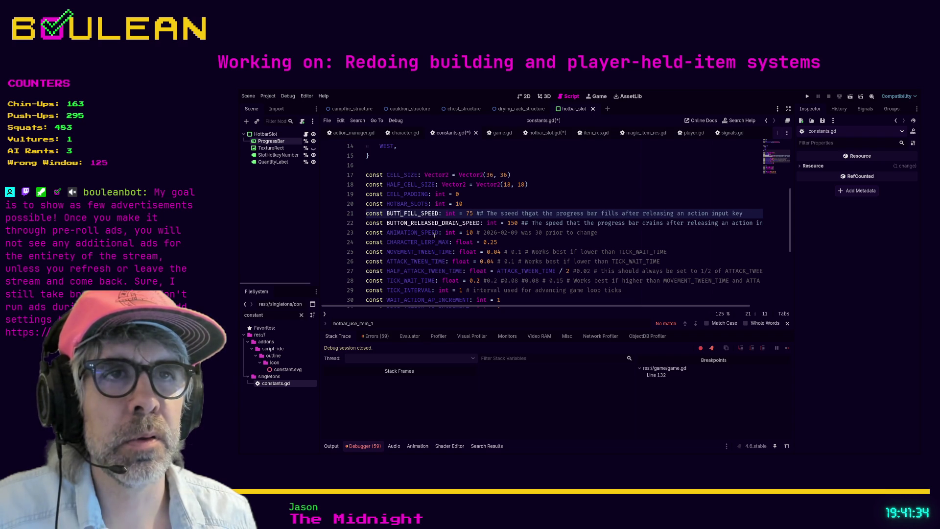
{"action": "type", "text": "INPUT_PROG"}
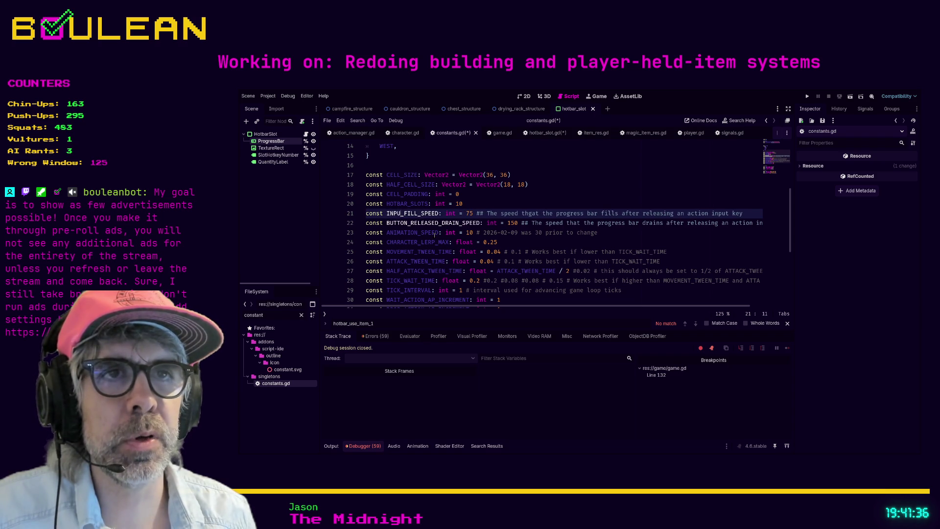
{"action": "type", "text": "RESS"}
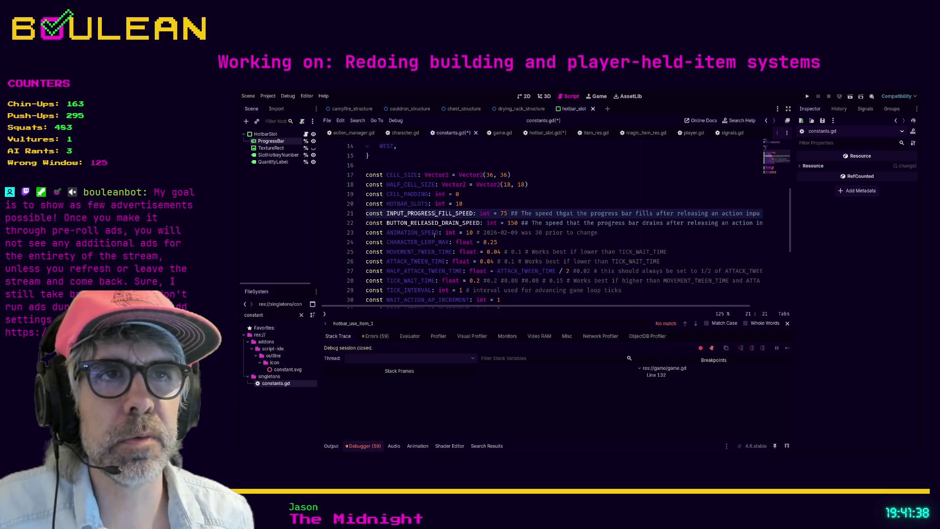
{"action": "key", "text": "Down"}
{"action": "key", "text": "Right"}
{"action": "key", "text": "ctrl+shift+Left"}
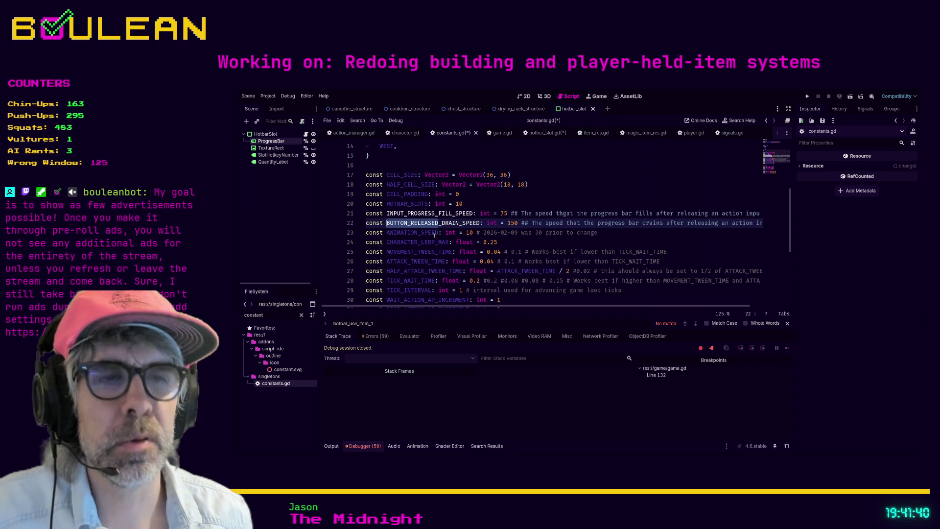
{"action": "type", "text": "INPUT_PROGRESS_RELEASE"}
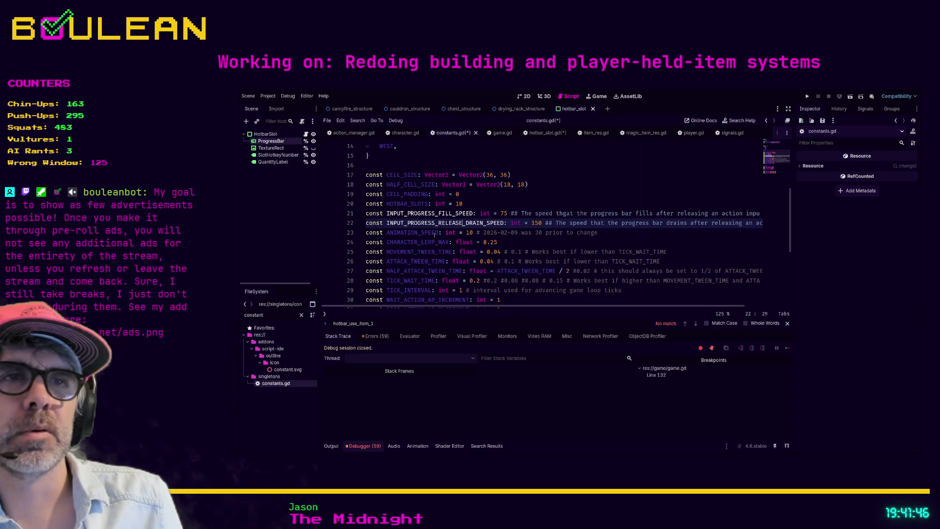
{"action": "left_click", "coordinate": [604, 198]}
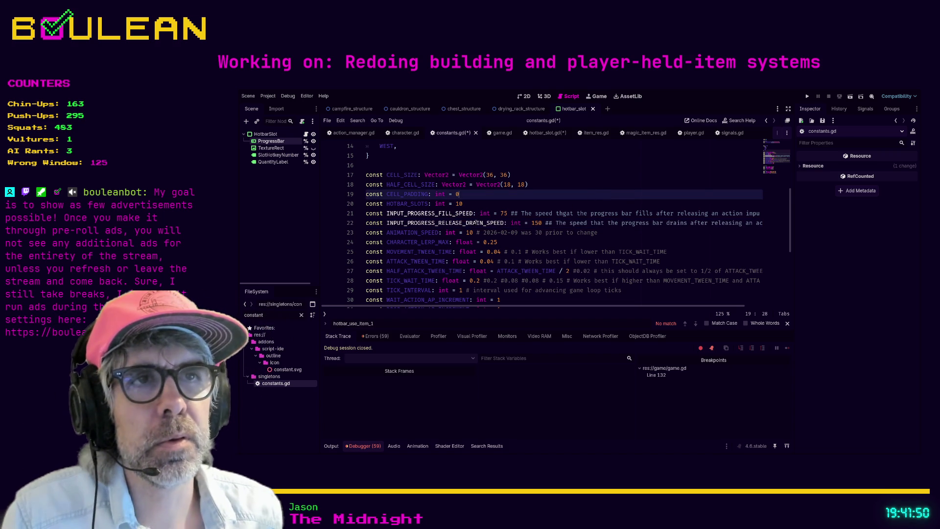
{"action": "left_click_drag", "start_coordinate": [466, 223], "coordinate": [437, 223]}
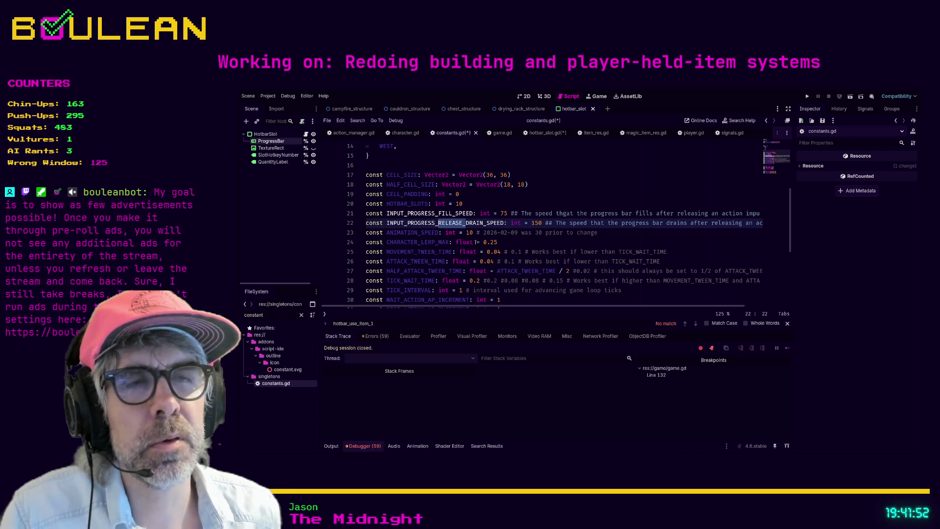
{"action": "key", "text": "BackSpace"}
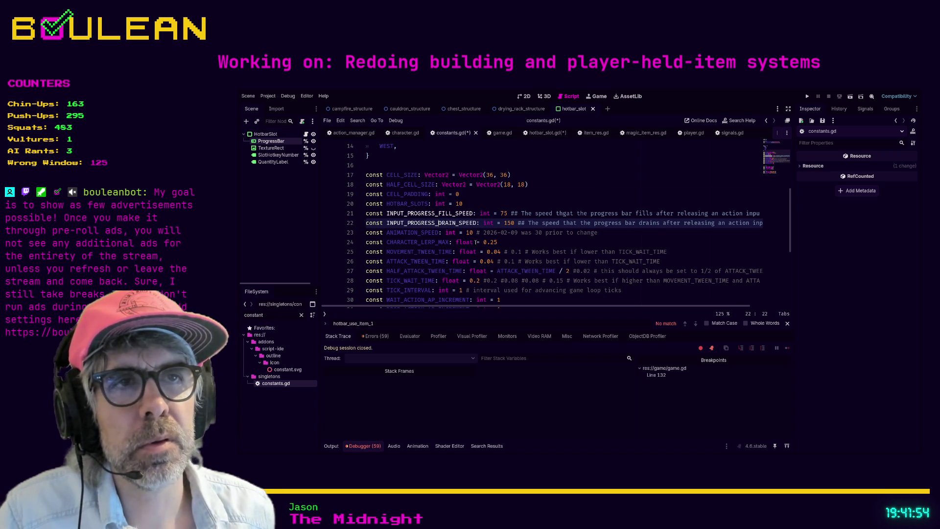
{"action": "left_click", "coordinate": [539, 223]}
Save both scripts, review INPUT_PROGRESS_DRAIN_SPEED, then switch to item_res.gd.
{"action": "key", "text": "ctrl+s"}
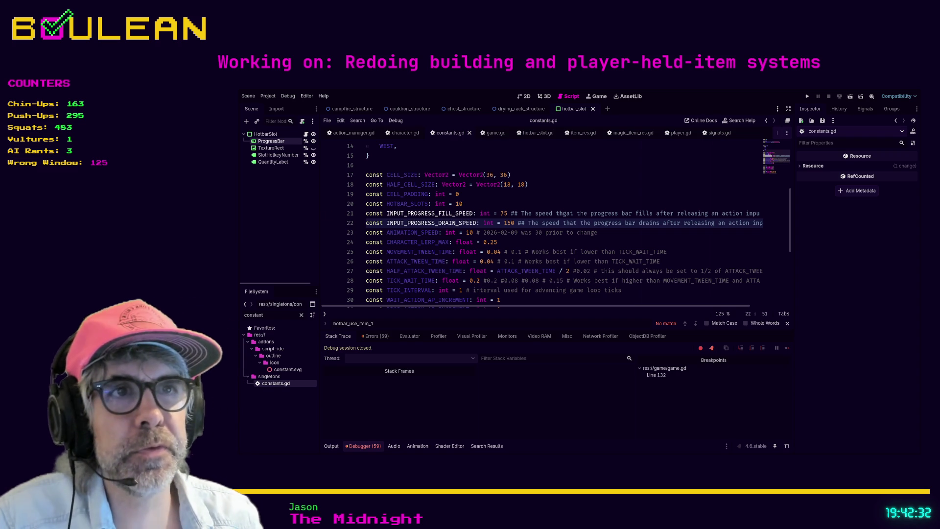
{"action": "double_click", "coordinate": [420, 224]}
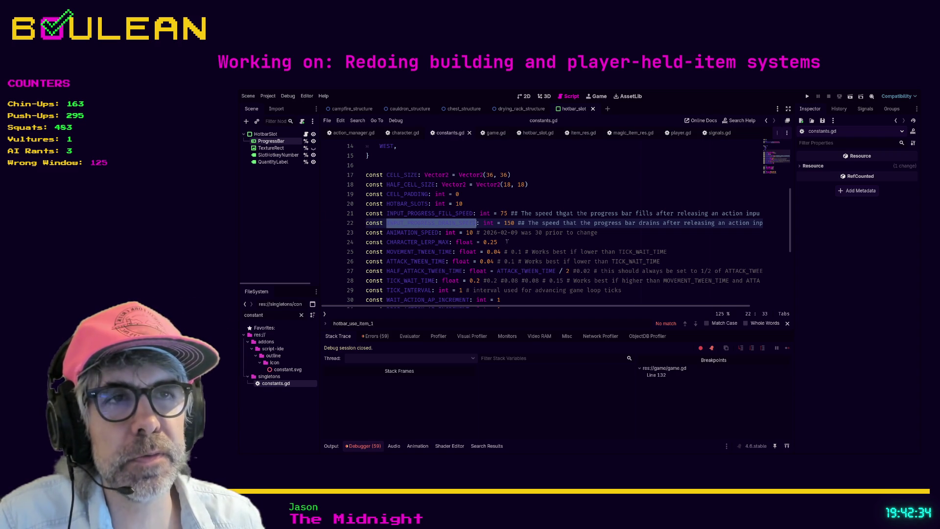
{"action": "left_click", "coordinate": [542, 224]}
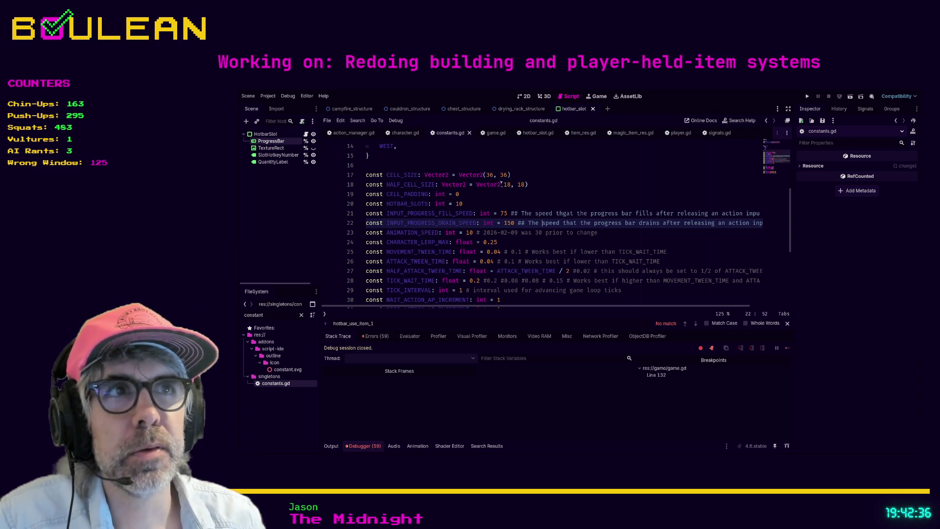
{"action": "left_click", "coordinate": [524, 192]}
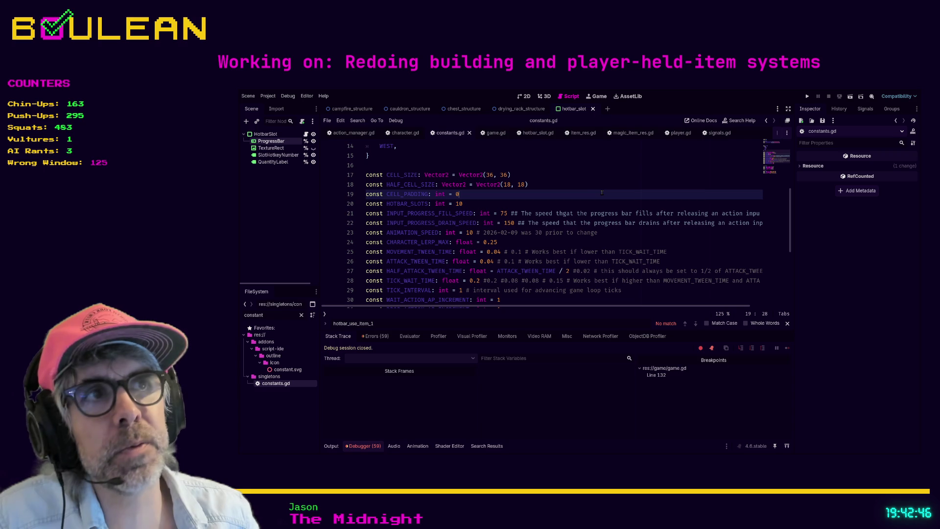
{"action": "left_click", "coordinate": [578, 133]}
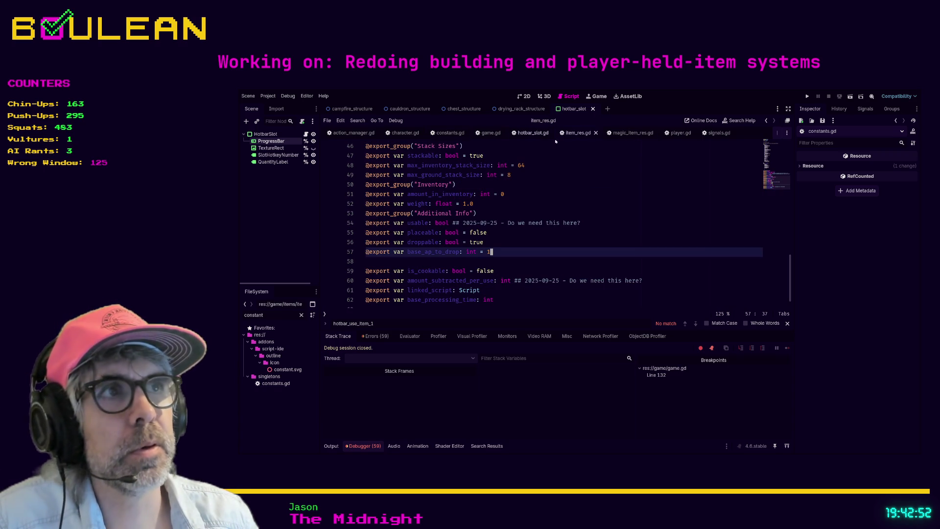
In hotbar_slot.gd, replace the hard-coded 75 fill rate with Constants.INPUT_PROGRESS_FILL_SPEED.
{"action": "left_click", "coordinate": [533, 133]}
{"action": "left_click", "coordinate": [536, 252]}
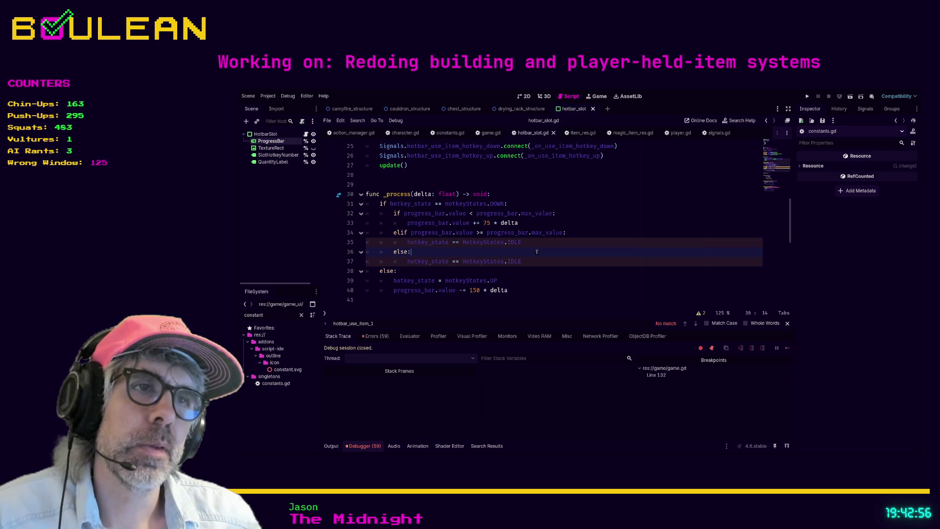
{"action": "left_click", "coordinate": [541, 242]}
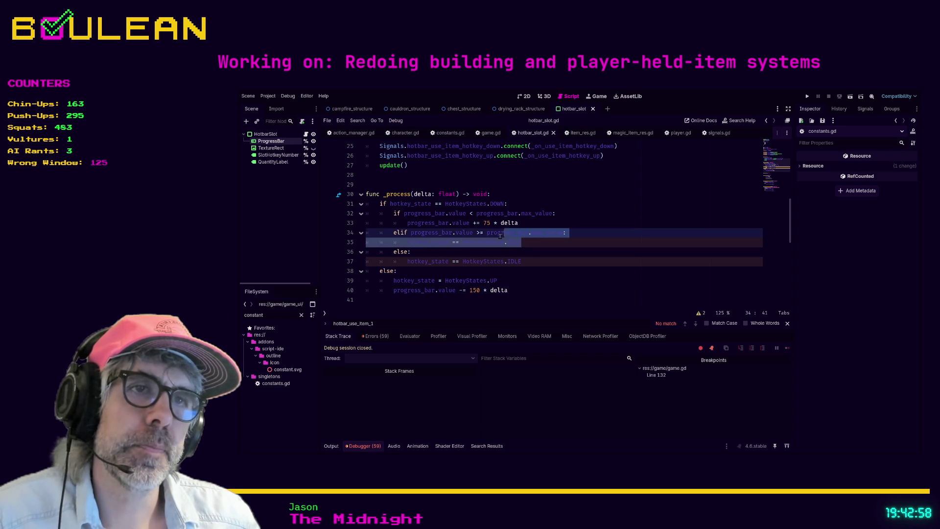
{"action": "left_click", "coordinate": [435, 249]}
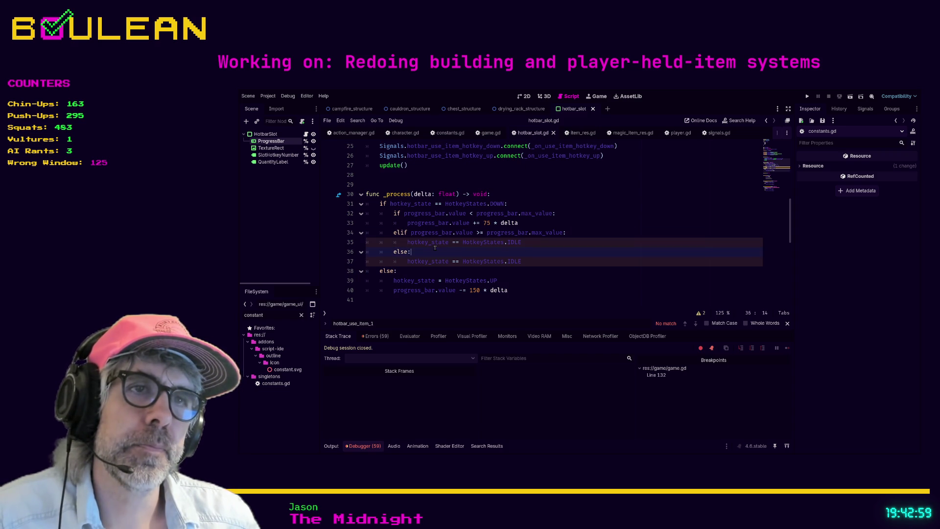
{"action": "left_click", "coordinate": [489, 224]}
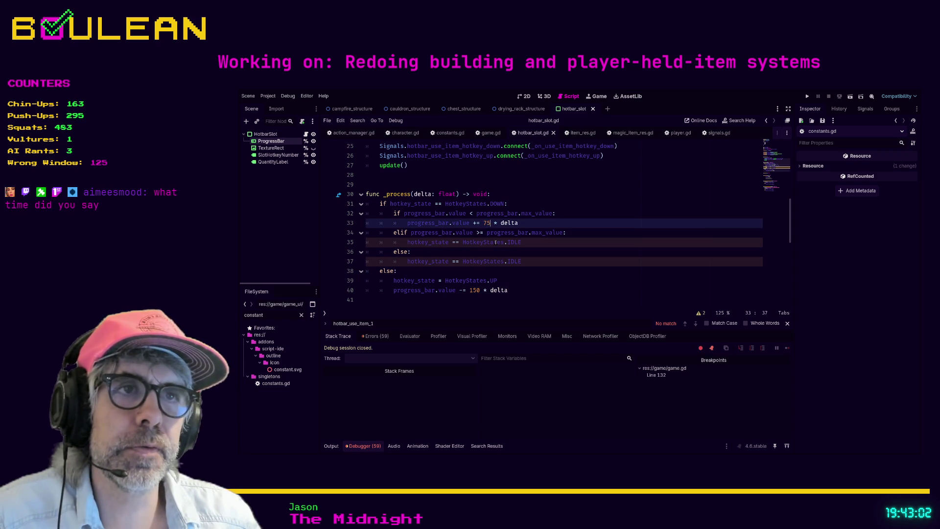
{"action": "key", "text": "BackSpace"}
{"action": "key", "text": "BackSpace"}
{"action": "type", "text": "CONSTANTS."}
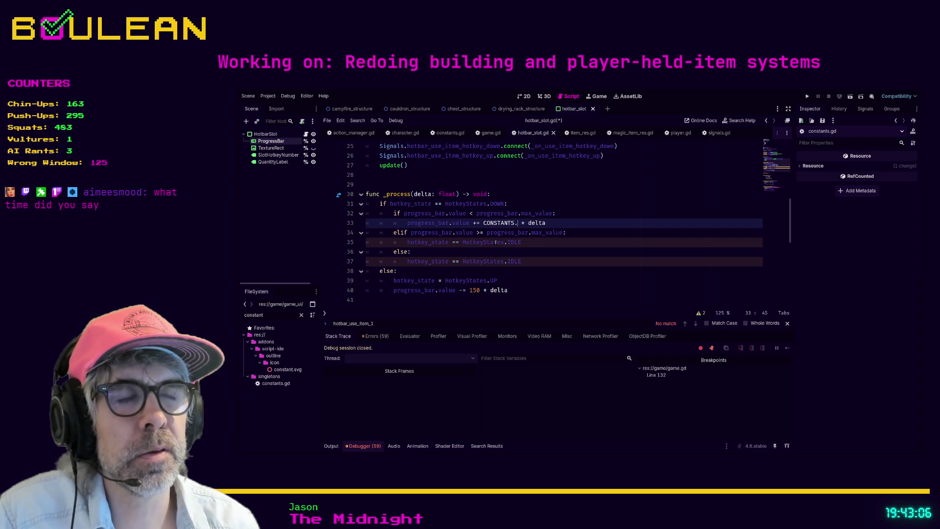
{"action": "type", "text": "FILL"}
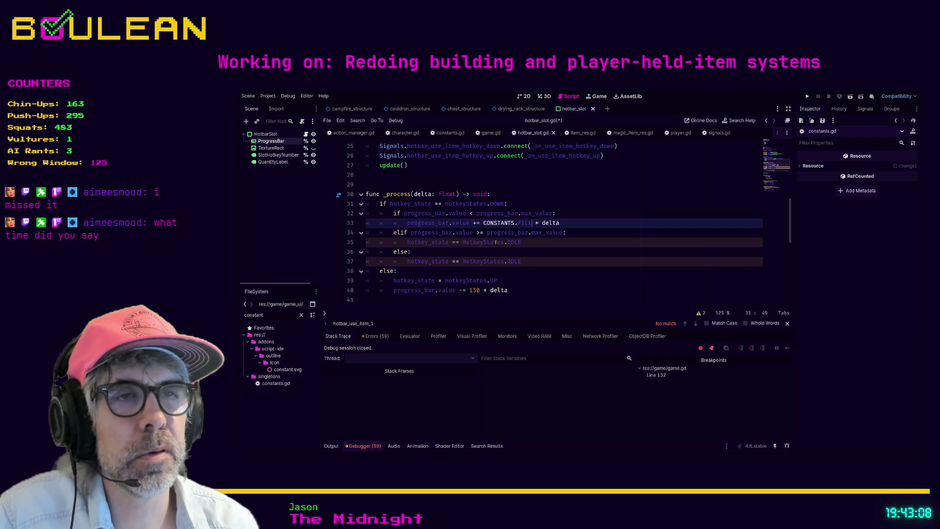
{"action": "key", "text": "BackSpace"}
{"action": "key", "text": "BackSpace"}
{"action": "key", "text": "BackSpace"}
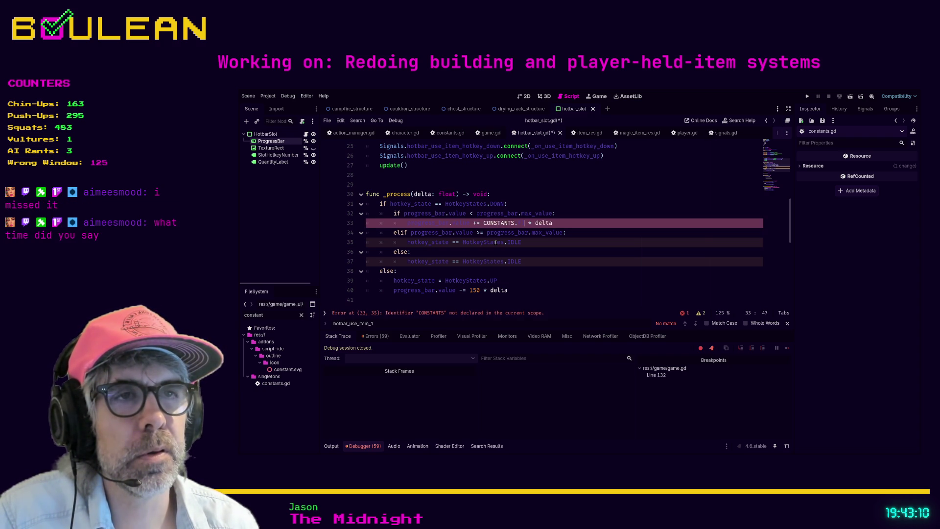
{"action": "key", "text": "BackSpace"}
{"action": "key", "text": "BackSpace"}
{"action": "type", "text": "onstants."}
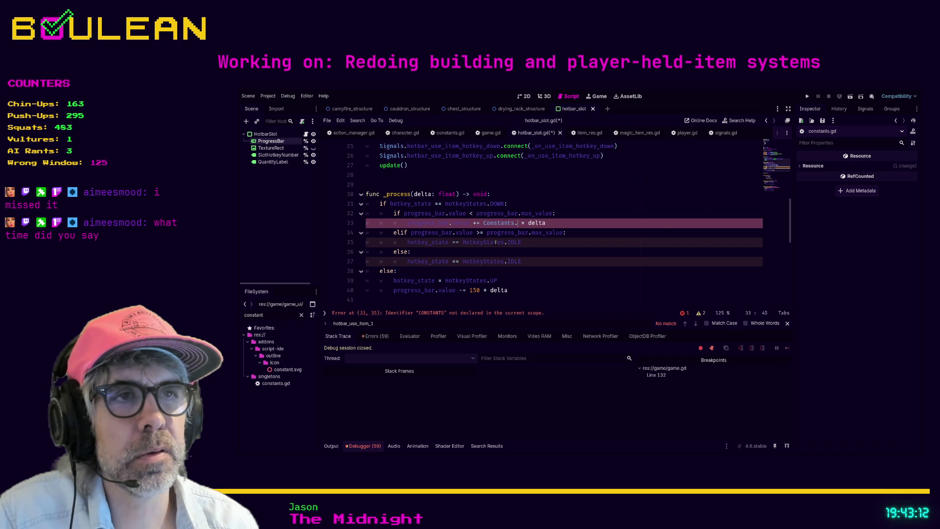
{"action": "type", "text": "FIL"}
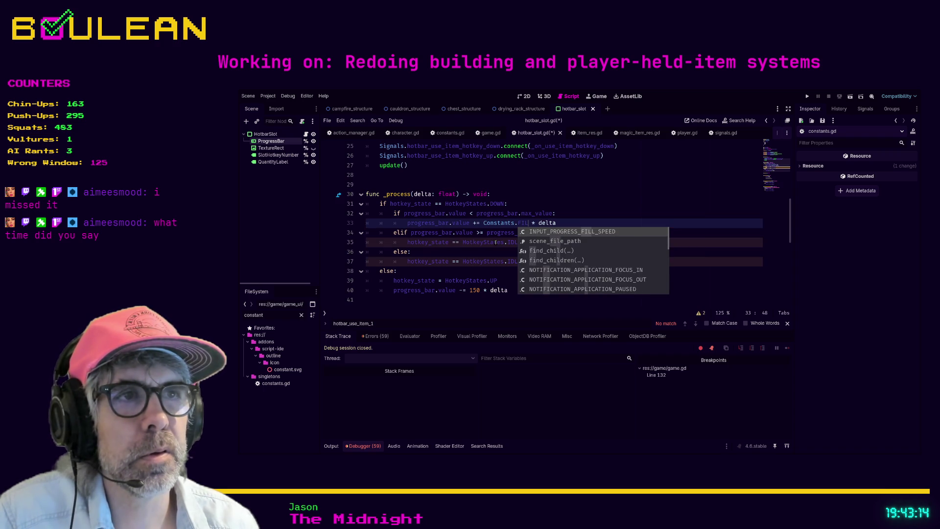
{"action": "key", "text": "Return"}
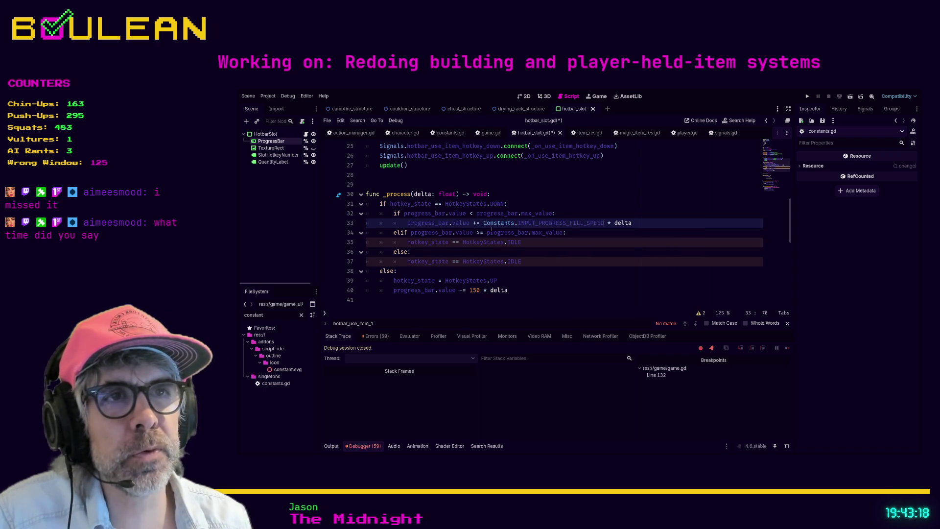
Replace the hard-coded 150 drain rate with Constants.INPUT_PROGRESS_DRAIN_SPEED via autocomplete.
{"action": "double_click", "coordinate": [475, 290]}
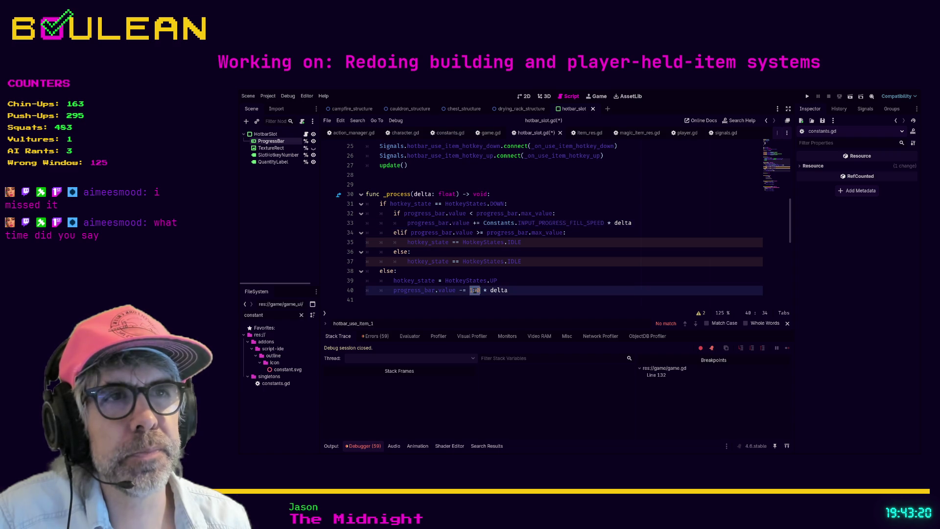
{"action": "type", "text": "INPUT"}
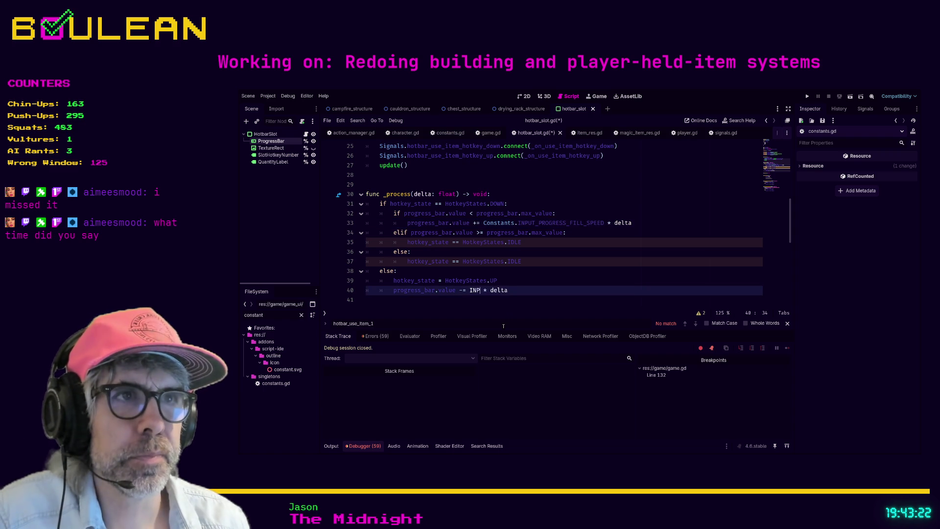
{"action": "type", "text": "_P"}
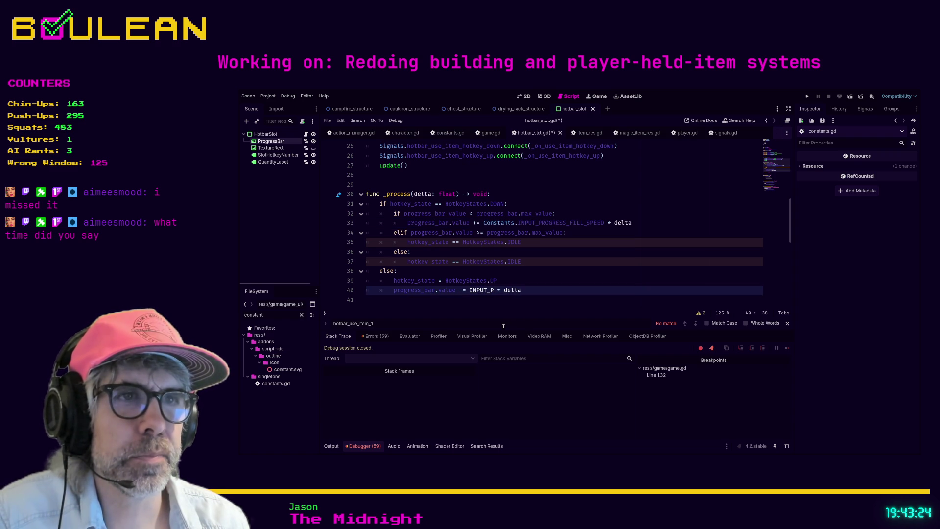
{"action": "key", "text": "BackSpace"}
{"action": "key", "text": "BackSpace"}
{"action": "key", "text": "BackSpace"}
{"action": "type", "text": "Constant."}
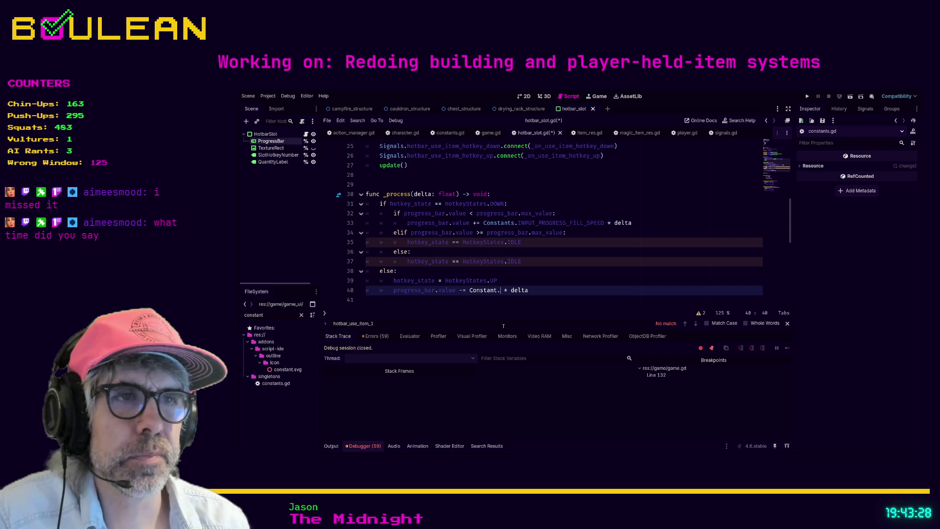
{"action": "key", "text": "BackSpace"}
{"action": "type", "text": "s."}
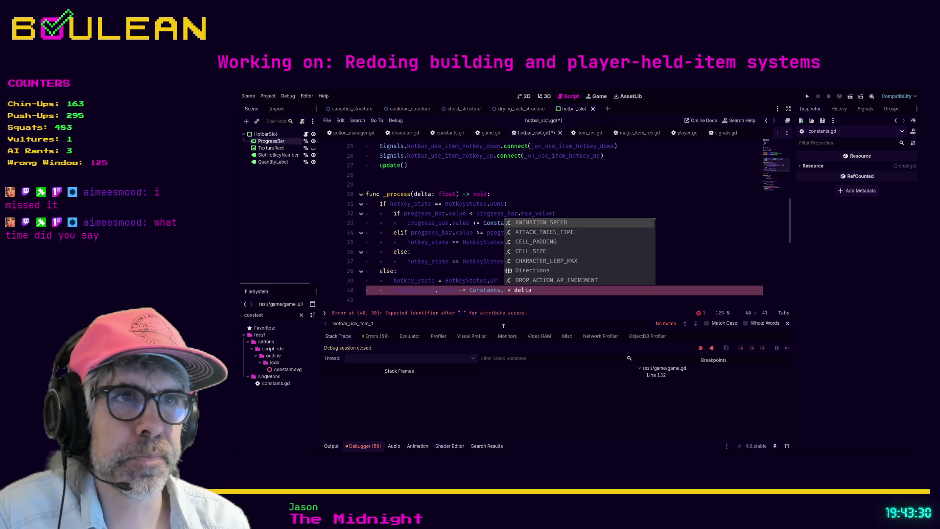
{"action": "key", "text": "BackSpace"}
{"action": "type", "text": "INP"}
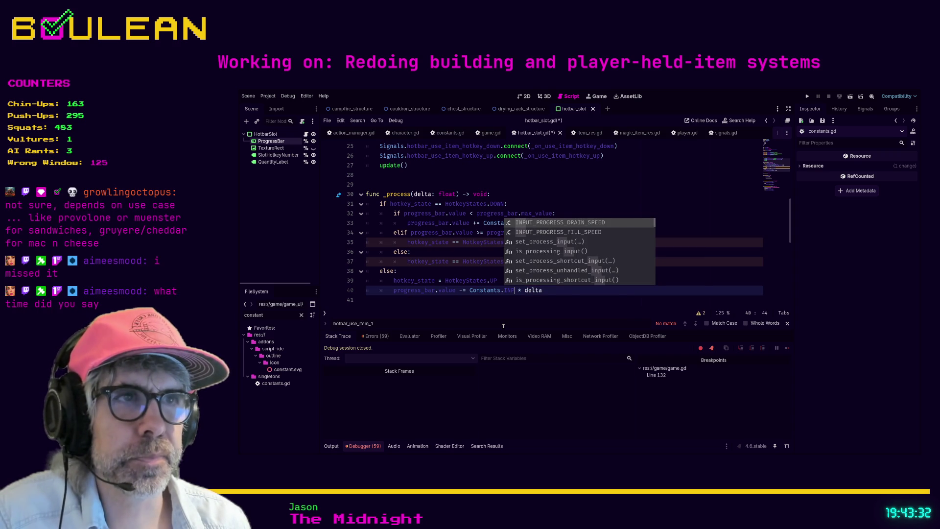
{"action": "key", "text": "Return"}
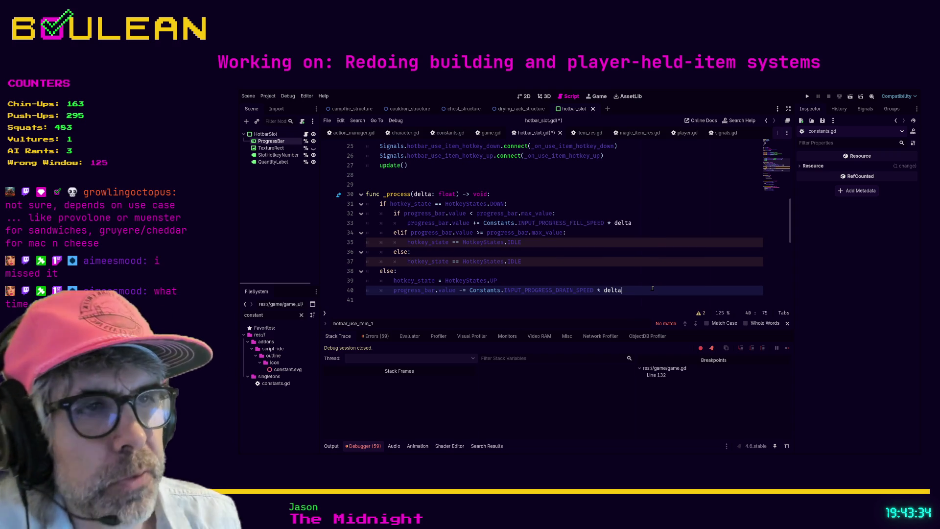
{"action": "left_click", "coordinate": [652, 289]}
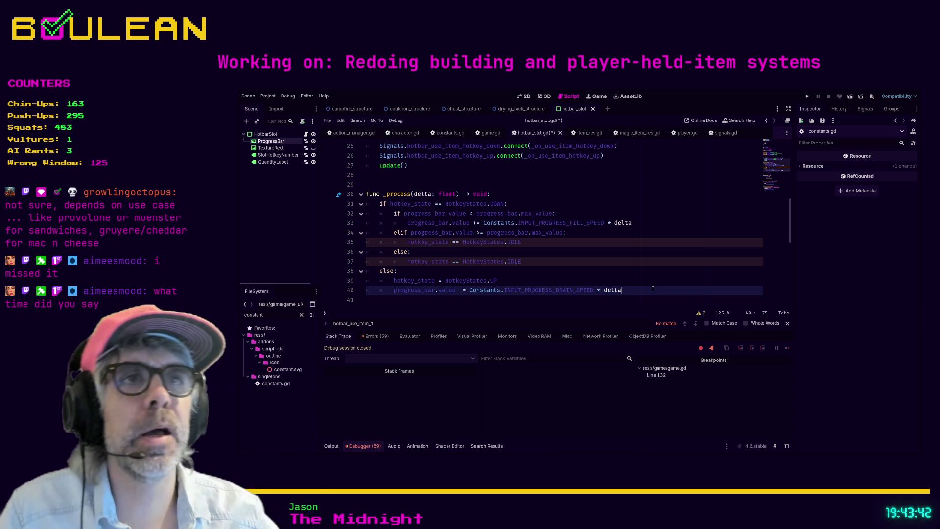
{"action": "scroll", "coordinate": [626, 248], "scroll_direction": "up", "scroll_amount": 3}
{"action": "scroll", "coordinate": [626, 248], "scroll_direction": "up", "scroll_amount": 5}
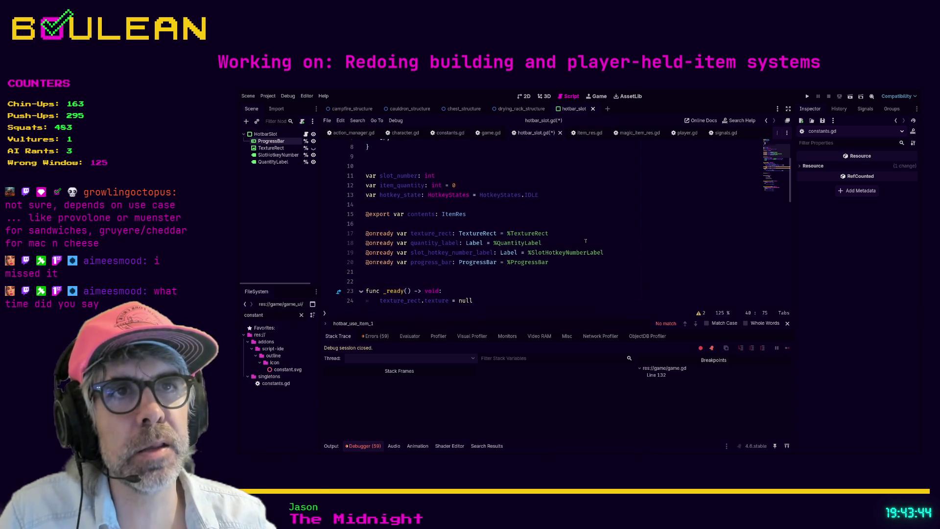
{"action": "left_click", "coordinate": [271, 141]}
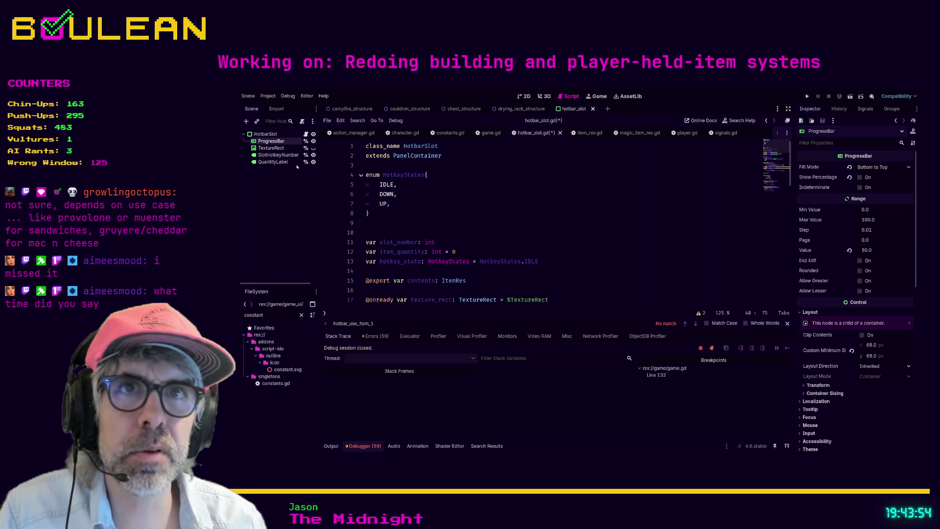
{"action": "type", "text": "Input"}
{"action": "key", "text": "Return"}
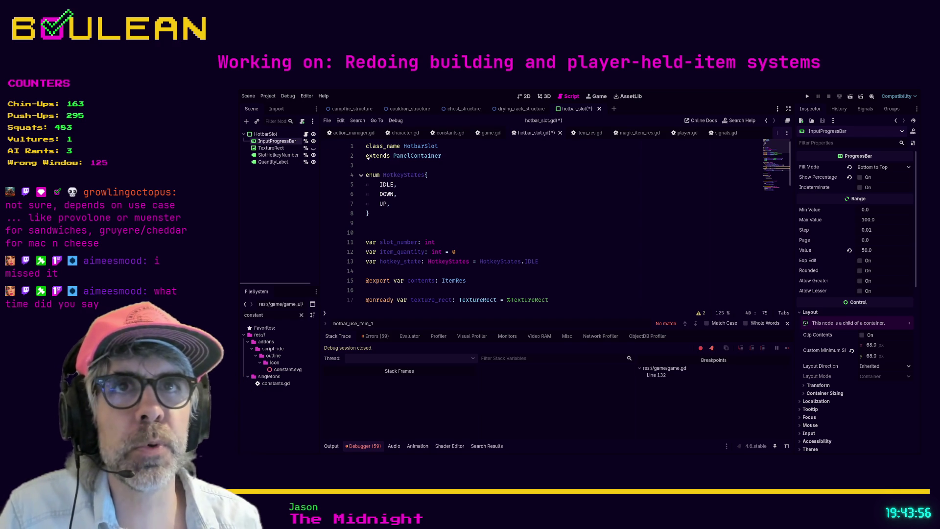
{"action": "scroll", "coordinate": [483, 192], "scroll_direction": "down", "scroll_amount": 5}
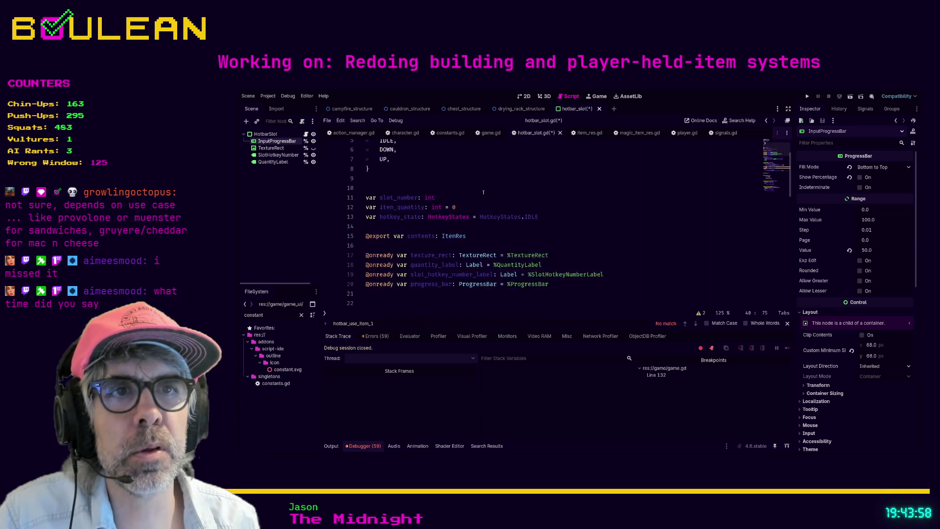
{"action": "mouse_move", "coordinate": [277, 141]}
{"action": "left_mouse_down"}
{"action": "mouse_move", "coordinate": [377, 177]}
{"action": "mouse_move", "coordinate": [375, 196]}
{"action": "left_mouse_up"}
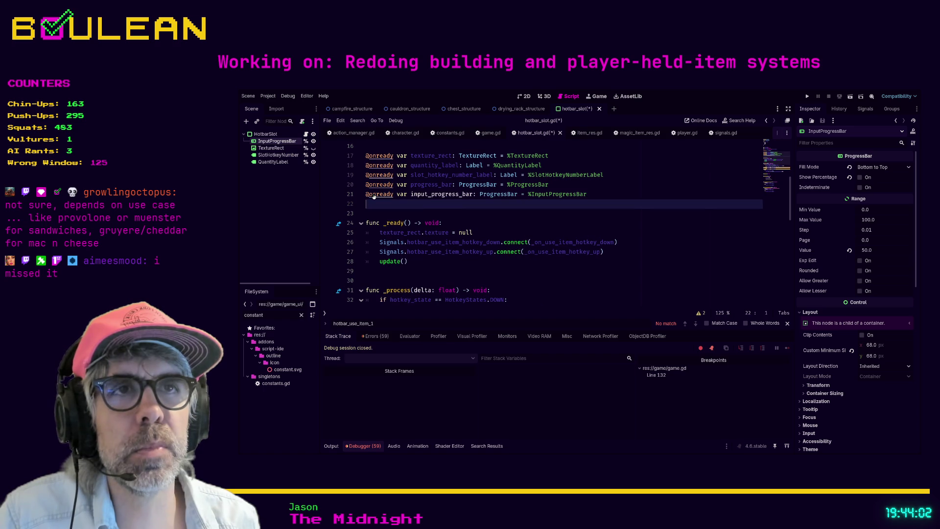
{"action": "double_click", "coordinate": [443, 194]}
{"action": "double_click", "coordinate": [431, 185]}
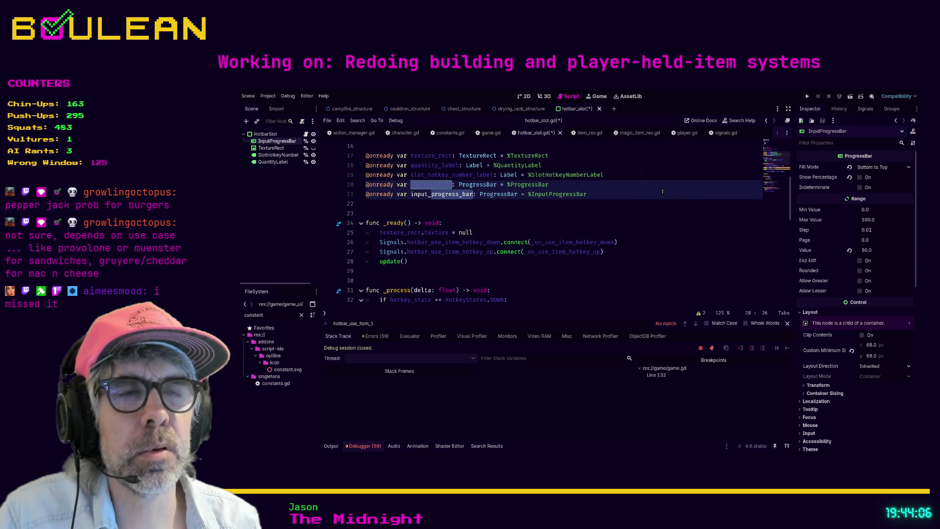
{"action": "left_click", "coordinate": [491, 214]}
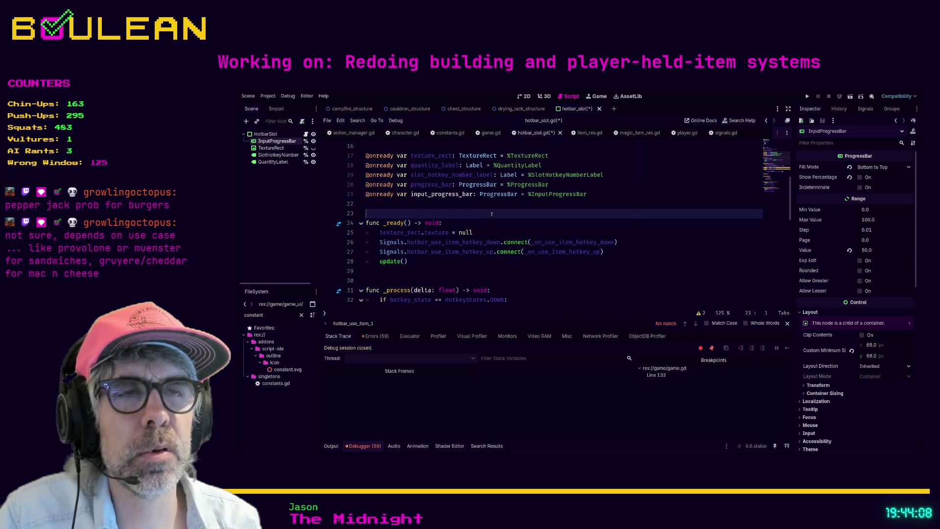
{"action": "scroll", "coordinate": [490, 212], "scroll_direction": "down", "scroll_amount": 2}
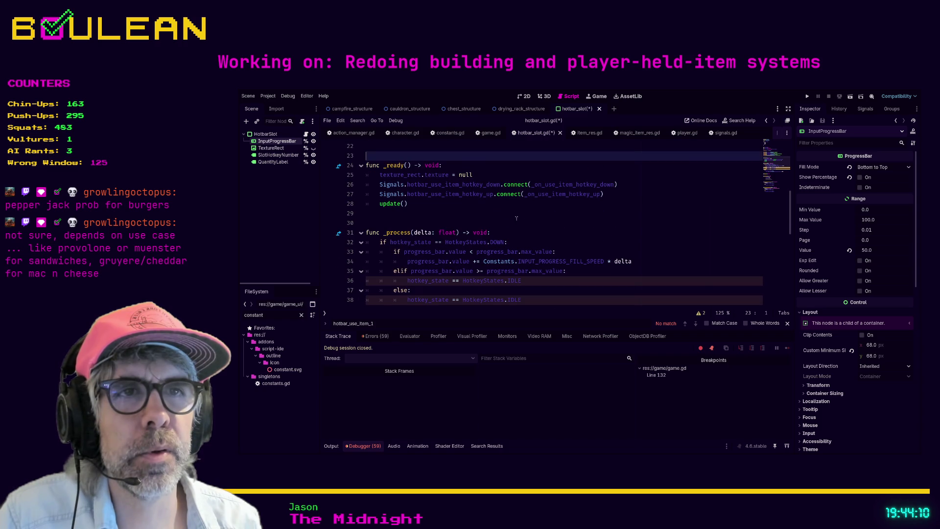
Change every progress_bar use in _process to input_progress_bar and delete the old declaration.
{"action": "double_click", "coordinate": [428, 251]}
{"action": "scroll", "coordinate": [585, 171], "scroll_direction": "down", "scroll_amount": 2}
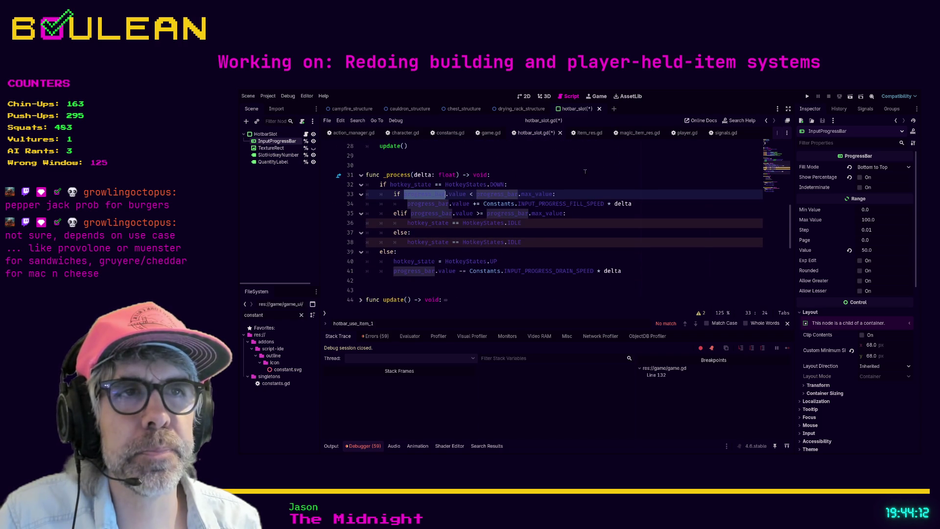
{"action": "key", "text": "ctrl+d"}
{"action": "key", "text": "ctrl+d"}
{"action": "key", "text": "ctrl+d"}
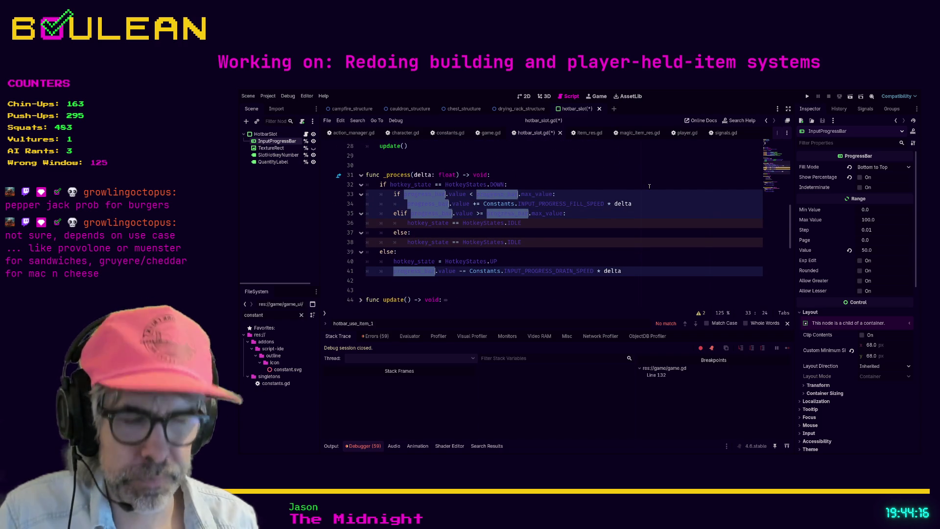
{"action": "type", "text": "input_progress_bar"}
{"action": "scroll", "coordinate": [650, 186], "scroll_direction": "up", "scroll_amount": 6}
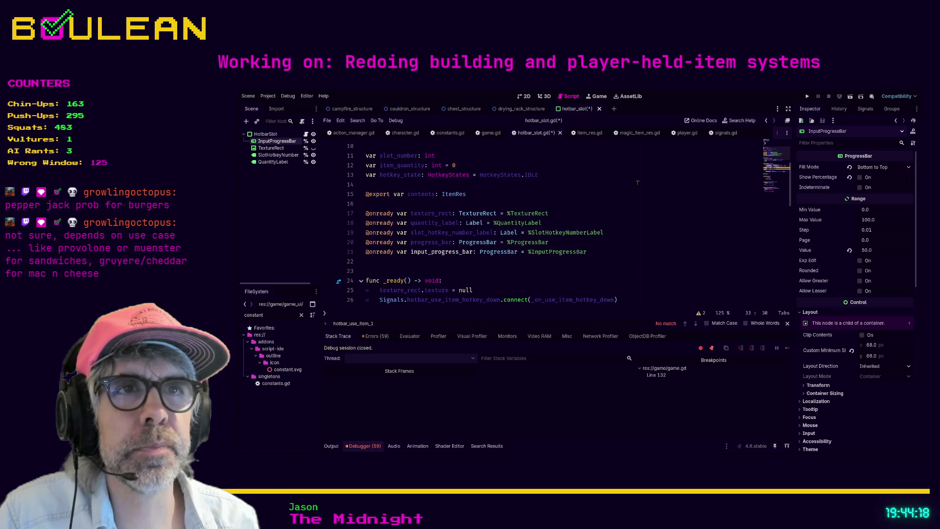
{"action": "left_click", "coordinate": [565, 245]}
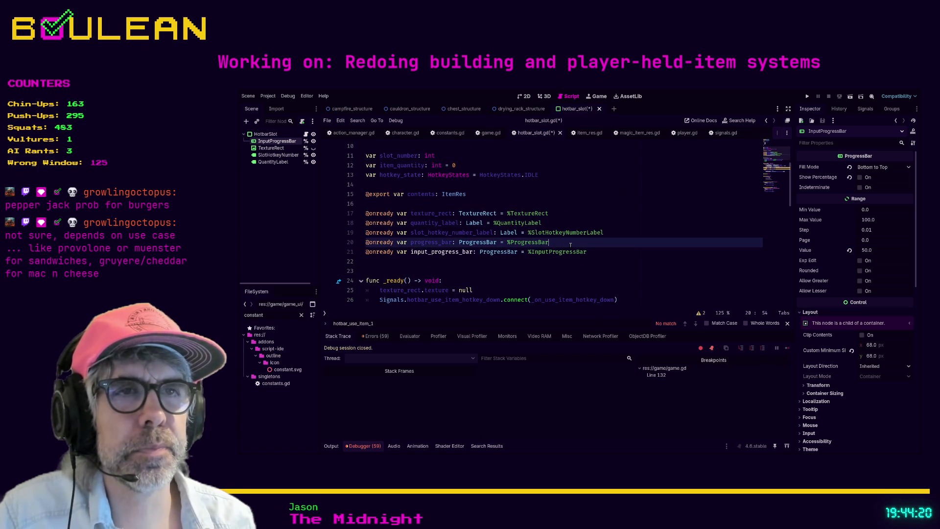
{"action": "key", "text": "shift+Home"}
{"action": "key", "text": "BackSpace"}
{"action": "key", "text": "BackSpace"}
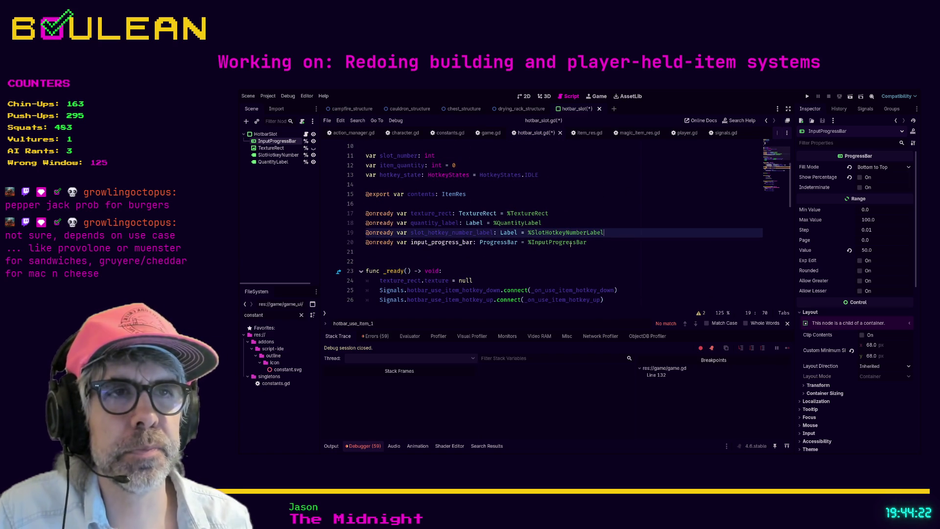
Review the else branches in _process and save hotbar_slot.gd.
{"action": "scroll", "coordinate": [568, 244], "scroll_direction": "down", "scroll_amount": 5}
{"action": "left_click", "coordinate": [573, 247]}
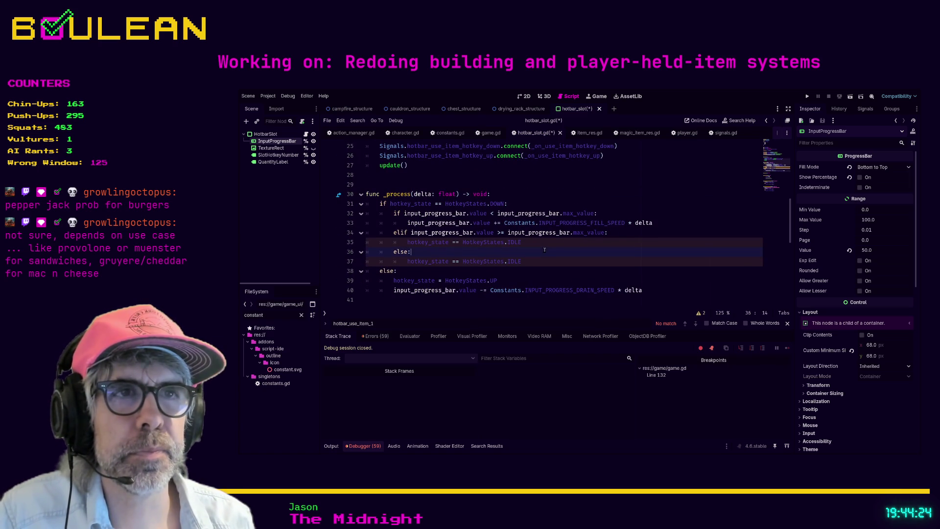
{"action": "scroll", "coordinate": [573, 246], "scroll_direction": "up", "scroll_amount": 3}
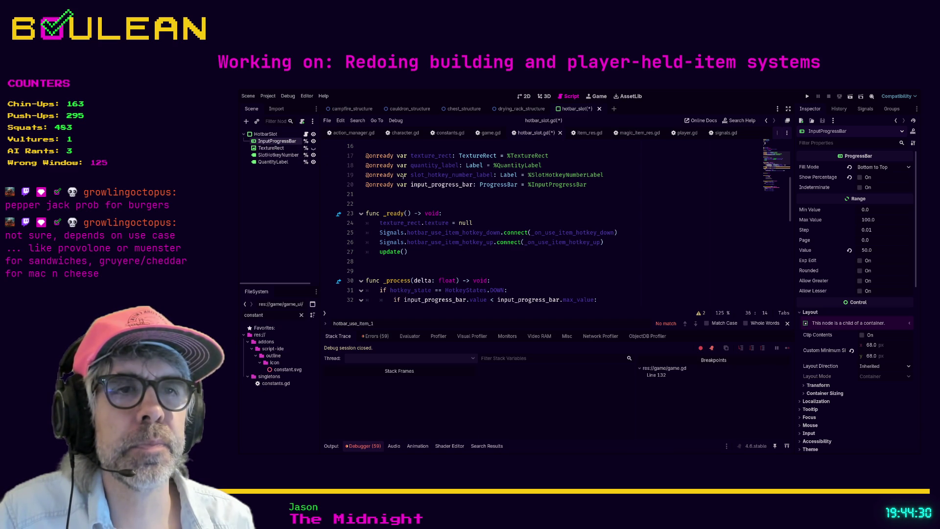
{"action": "scroll", "coordinate": [553, 276], "scroll_direction": "down", "scroll_amount": 2}
{"action": "left_click_drag", "start_coordinate": [413, 281], "coordinate": [553, 277]}
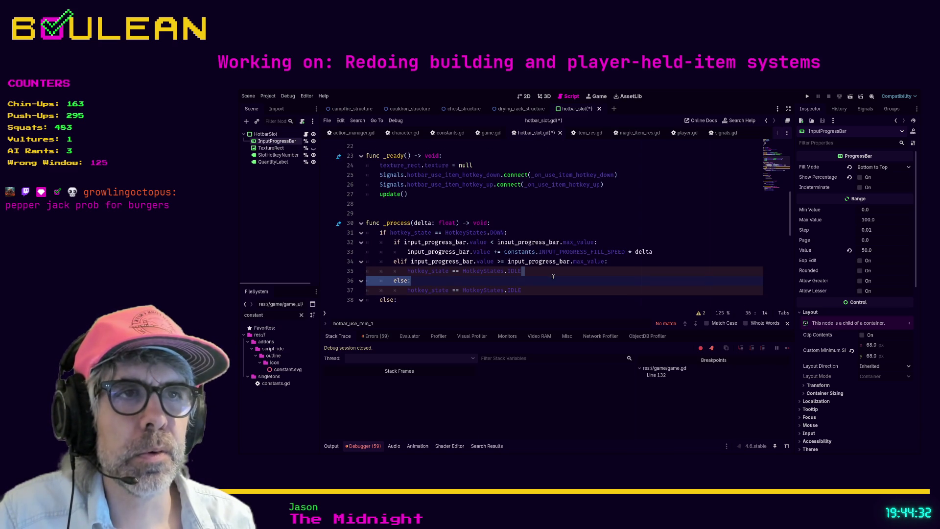
{"action": "left_click", "coordinate": [448, 261]}
{"action": "left_click", "coordinate": [585, 284]}
{"action": "key", "text": "ctrl+s"}
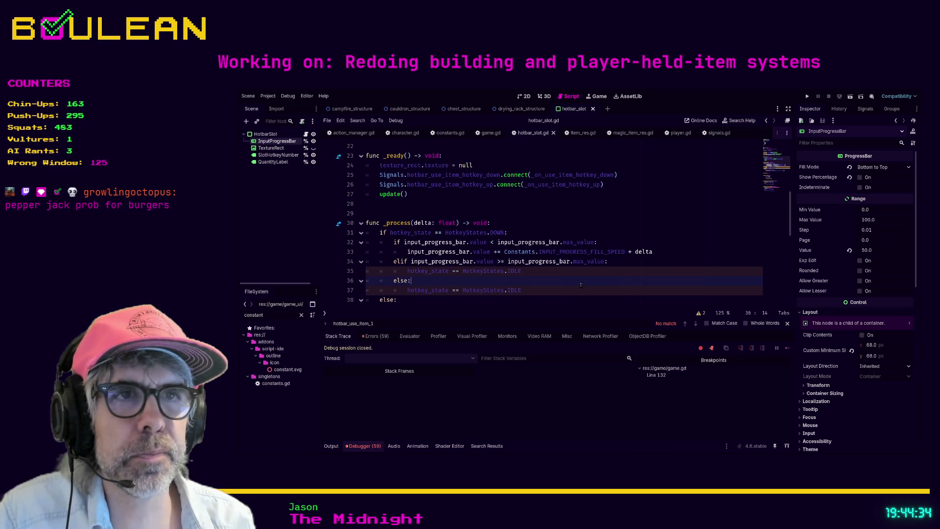
Check the input_progress_bar uses once more and launch the game with F5.
{"action": "double_click", "coordinate": [426, 242]}
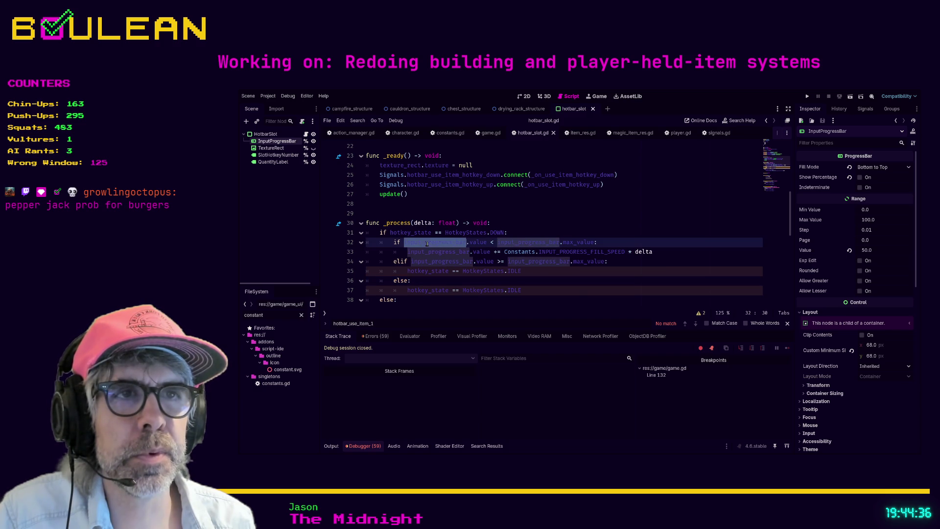
{"action": "left_click", "coordinate": [558, 223]}
{"action": "scroll", "coordinate": [557, 221], "scroll_direction": "down", "scroll_amount": 2}
{"action": "left_click", "coordinate": [555, 245]}
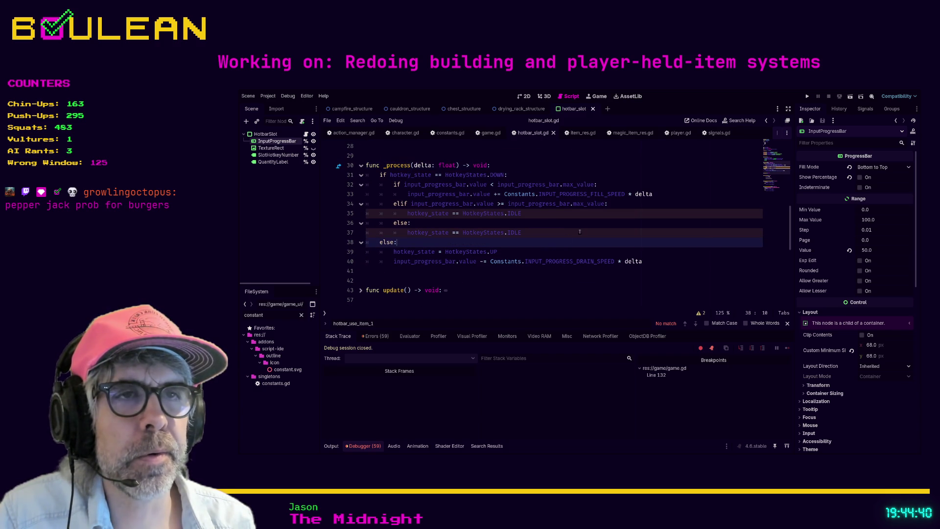
{"action": "left_click", "coordinate": [567, 231]}
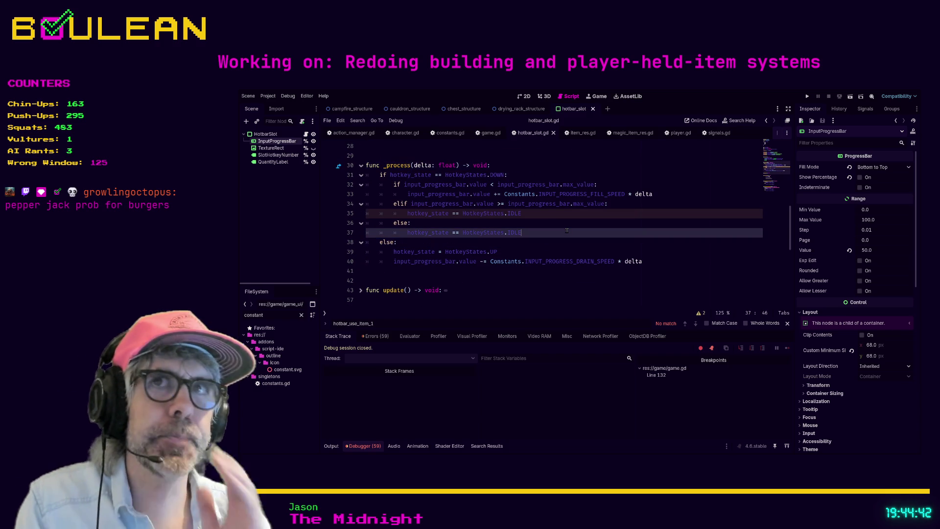
{"action": "key", "text": "F5"}
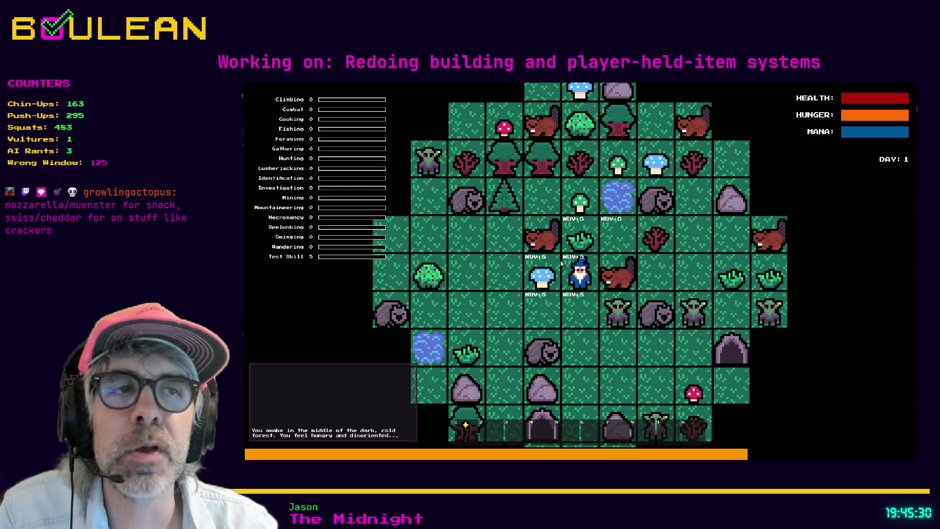
Pick up the Blue Mushroom into hotbar slot 2, hit the Beaver twice, and move up.
{"action": "key", "text": "a"}
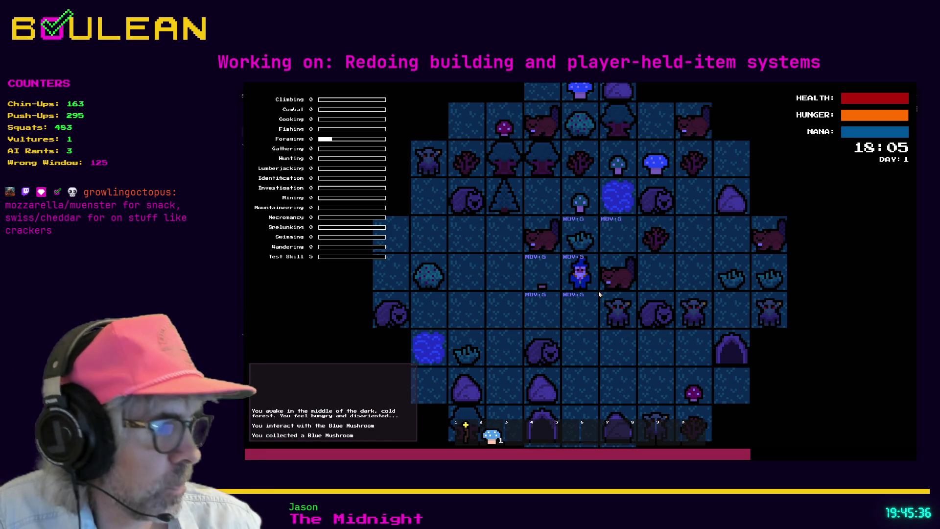
{"action": "key", "text": "a"}
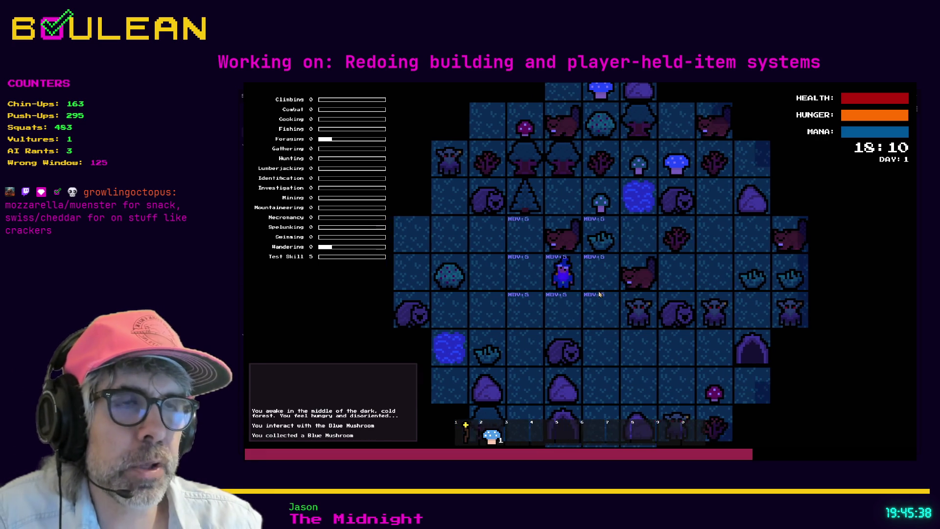
{"action": "key", "text": "w"}
{"action": "key", "text": "w"}
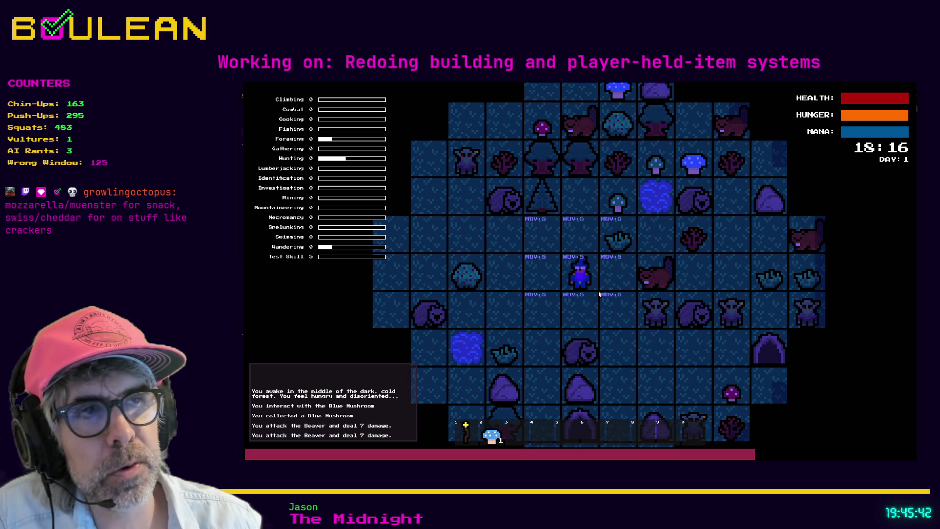
{"action": "key", "text": "w"}
{"action": "key", "text": "w"}
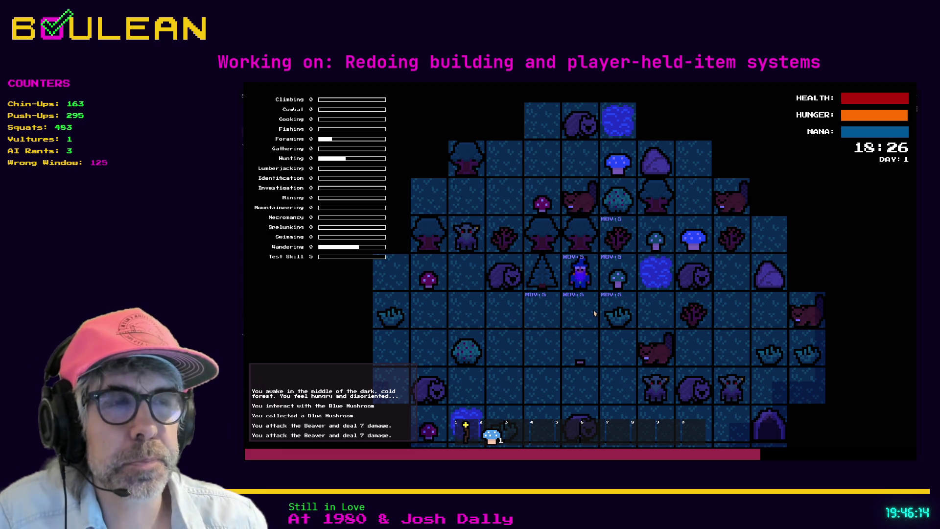
Pick up the Green Mushroom and the Grass Tuft beside the wizard.
{"action": "key", "text": "e"}
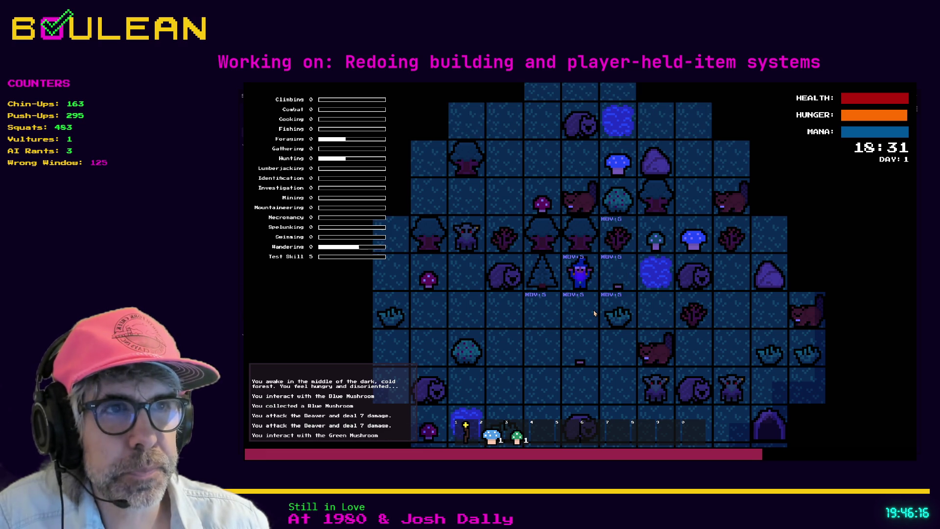
{"action": "left_click", "coordinate": [594, 313]}
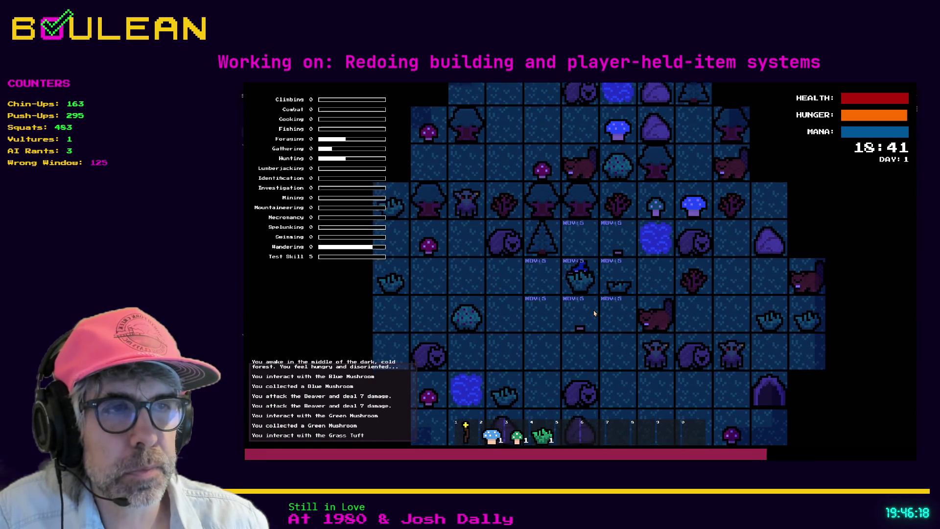
{"action": "key", "text": "e"}
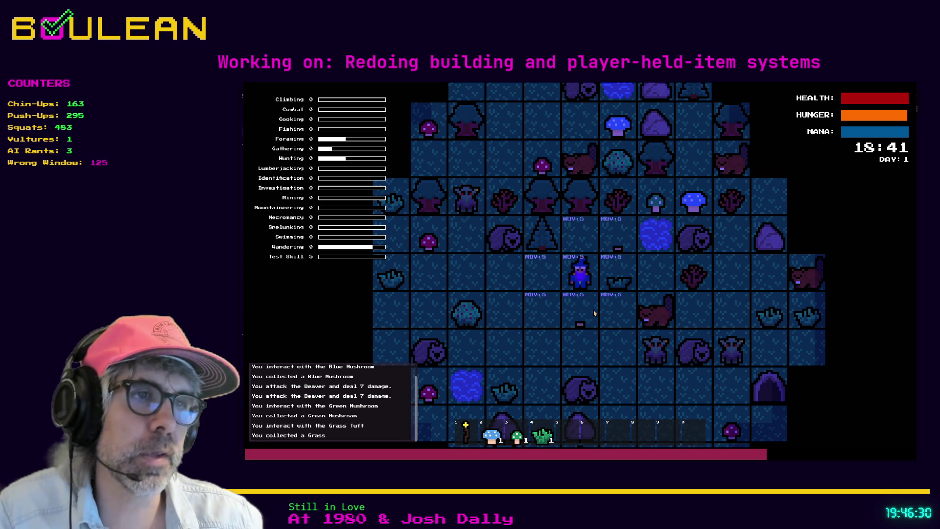
Chop the tree, collect the dropped Logs, and grab another Green Mushroom.
{"action": "key", "text": "Left"}
{"action": "key", "text": "Up"}
{"action": "key", "text": "Up"}
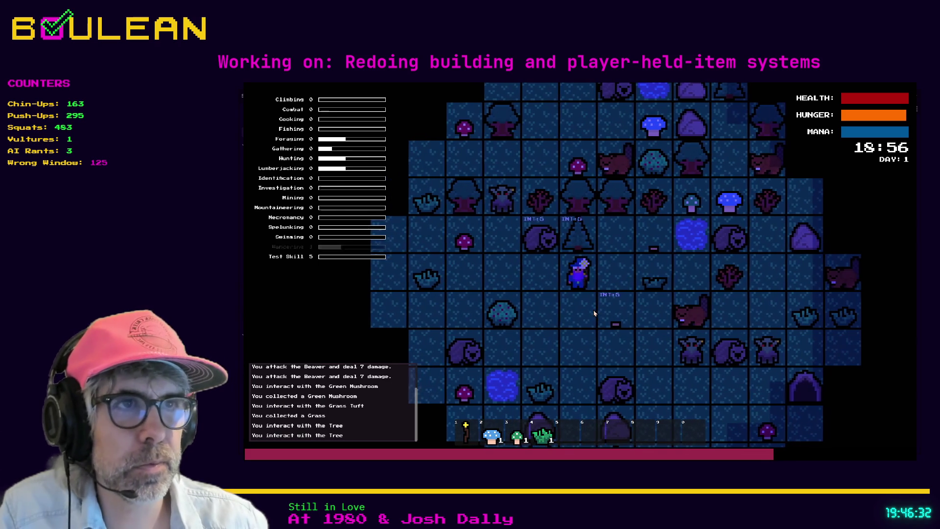
{"action": "key", "text": "Up"}
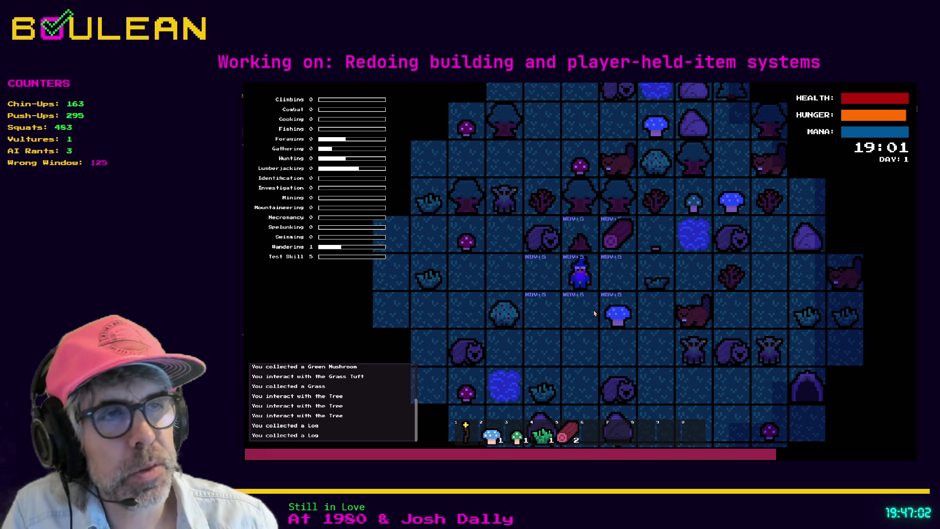
{"action": "key", "text": "Right"}
{"action": "key", "text": "Up"}
{"action": "key", "text": "Up"}
{"action": "key", "text": "Up"}
{"action": "key", "text": "Up"}
{"action": "key", "text": "Up"}
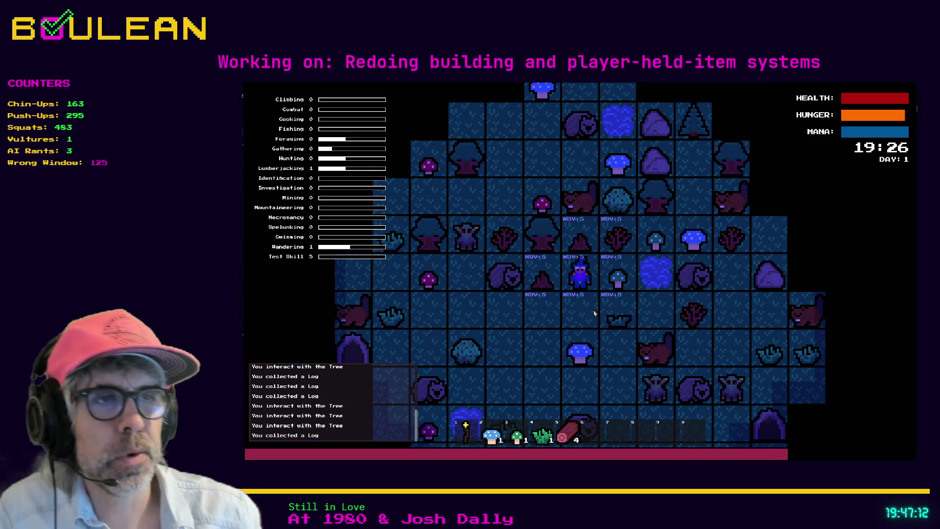
{"action": "key", "text": "Right"}
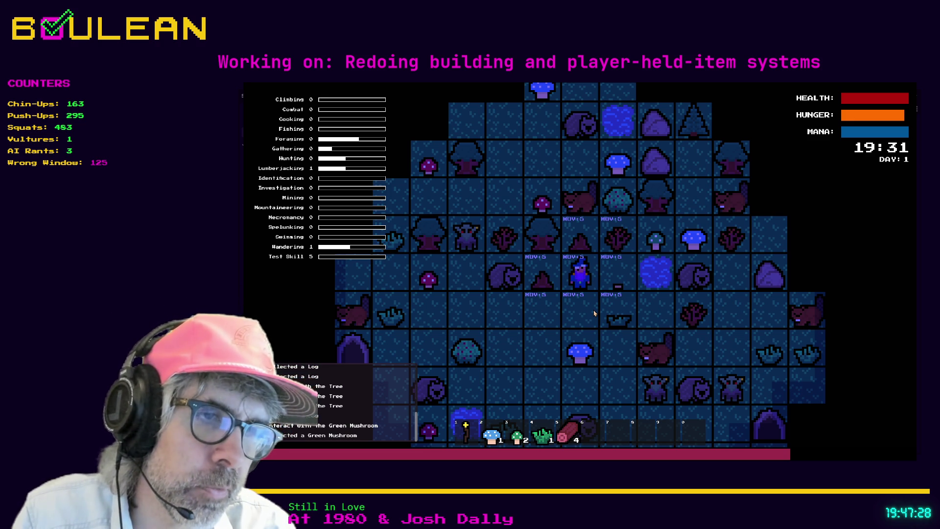
Eat both green mushrooms from hotbar slot 4, emptying it, then reselect slot 4.
{"action": "key", "text": "4"}
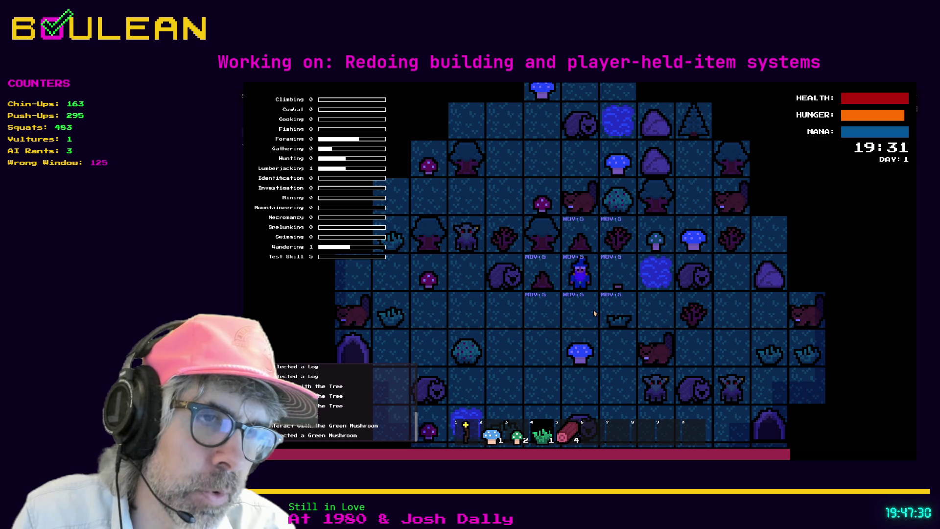
{"action": "left_click", "coordinate": [594, 313]}
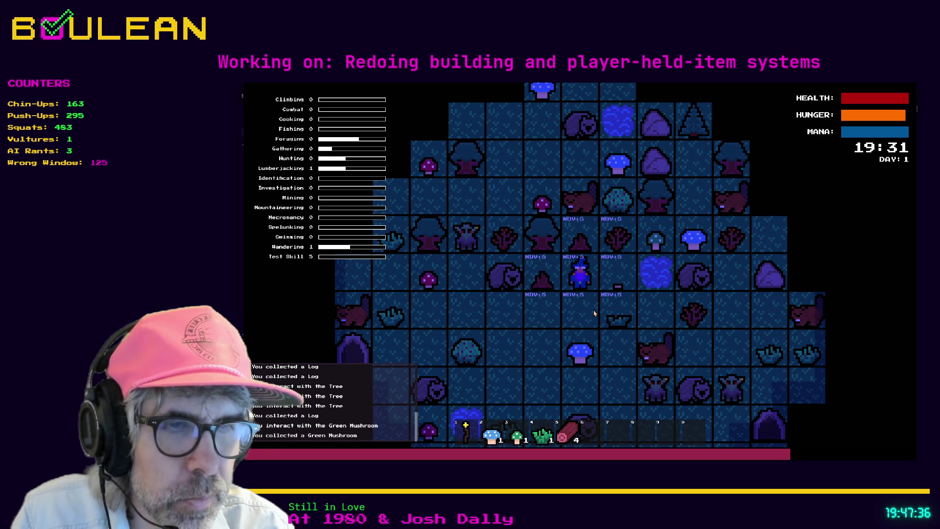
{"action": "left_click", "coordinate": [594, 313]}
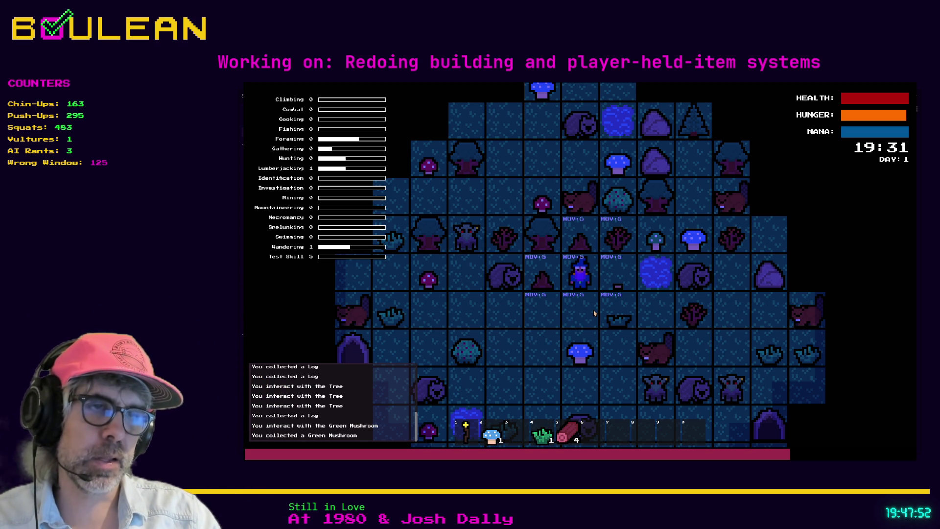
{"action": "key", "text": "4"}
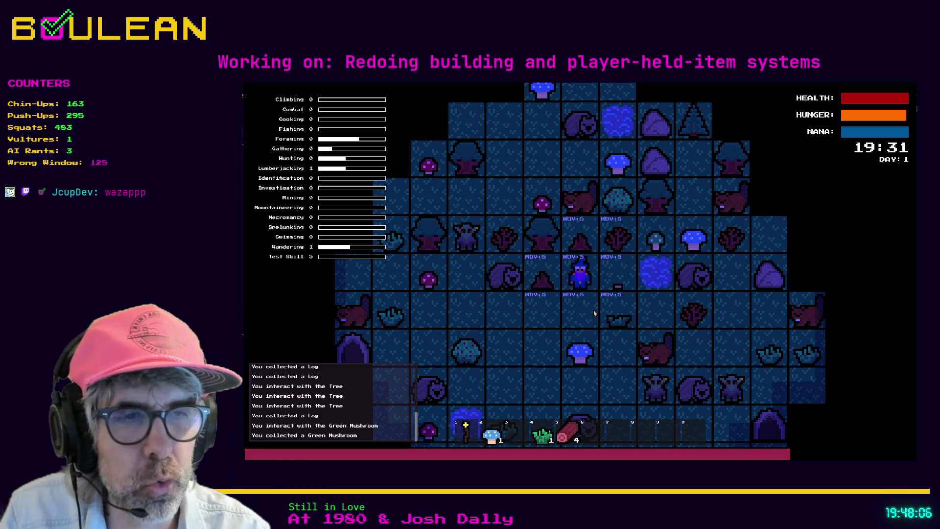
{"action": "key", "text": "4"}
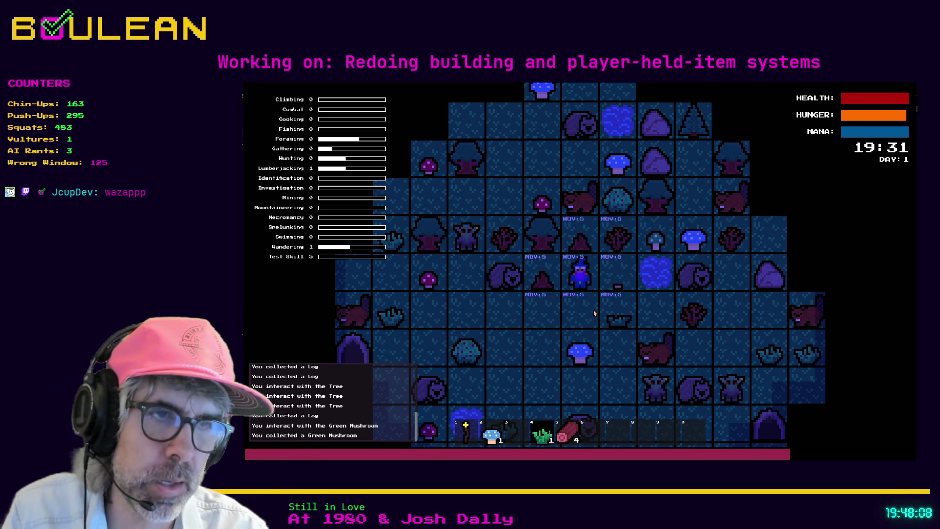